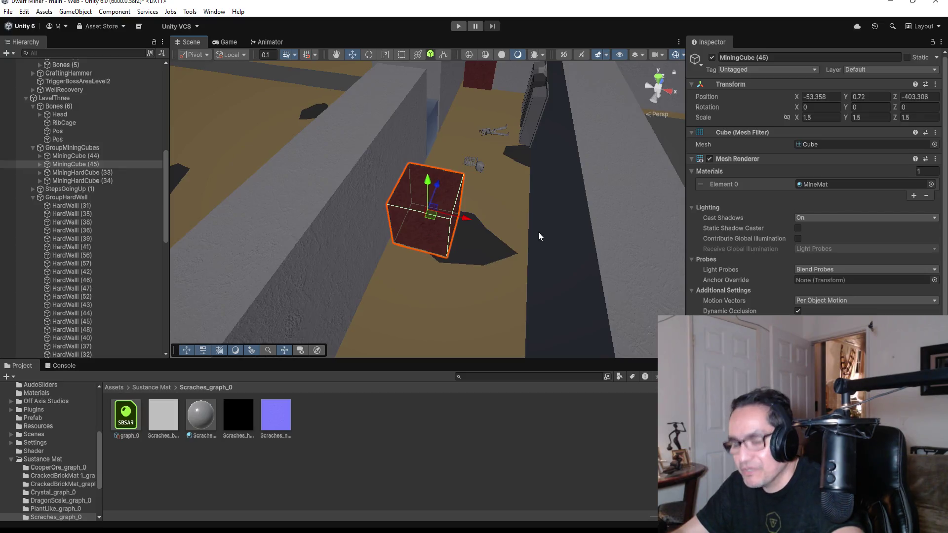
Slide MiningCube (46) beside (45) and place a MiningHardCube (34) copy at X -52.3, Z -404.89.
mouse_move(460, 219)
mouse_down()
mouse_move(562, 243)
mouse_move(534, 241)
mouse_move(543, 242)
mouse_up()
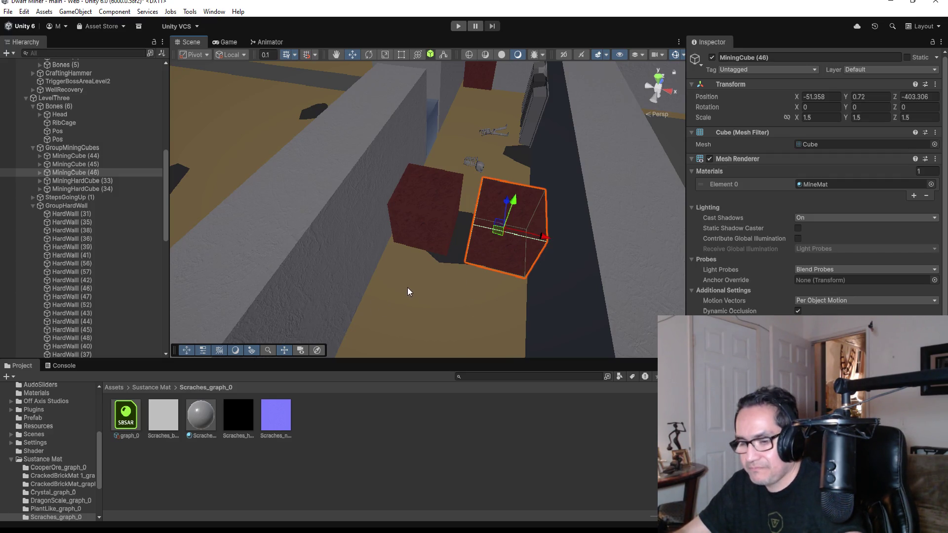
click(121, 190)
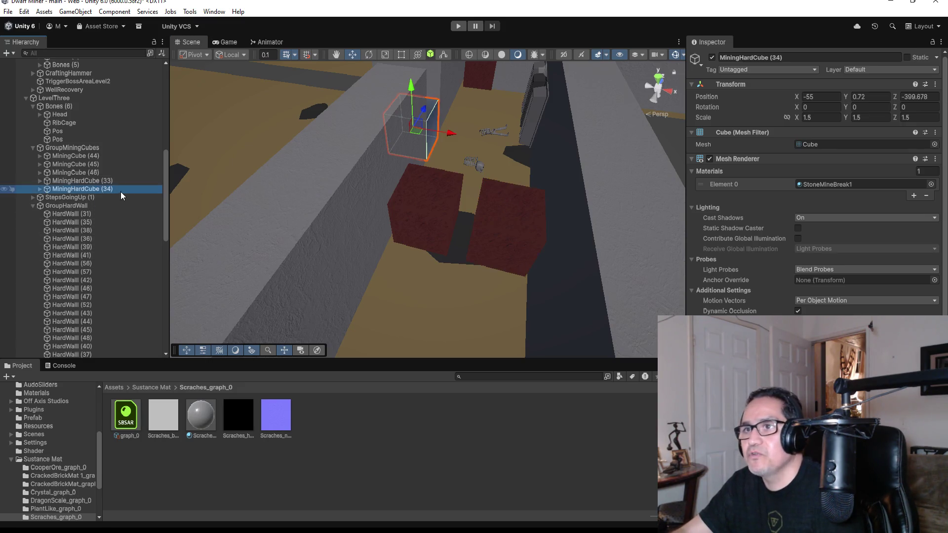
key(ctrl+d)
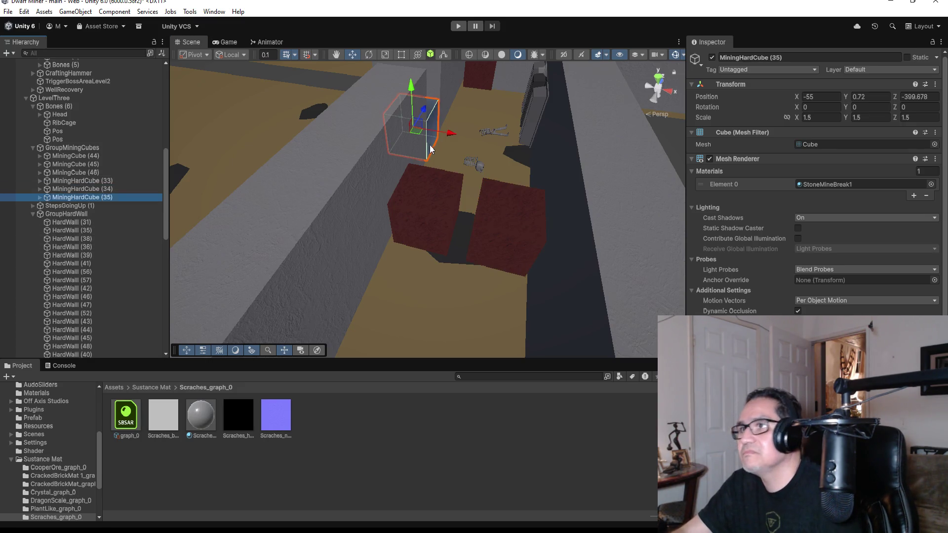
mouse_move(424, 113)
mouse_down()
mouse_move(401, 234)
mouse_move(493, 272)
mouse_up()
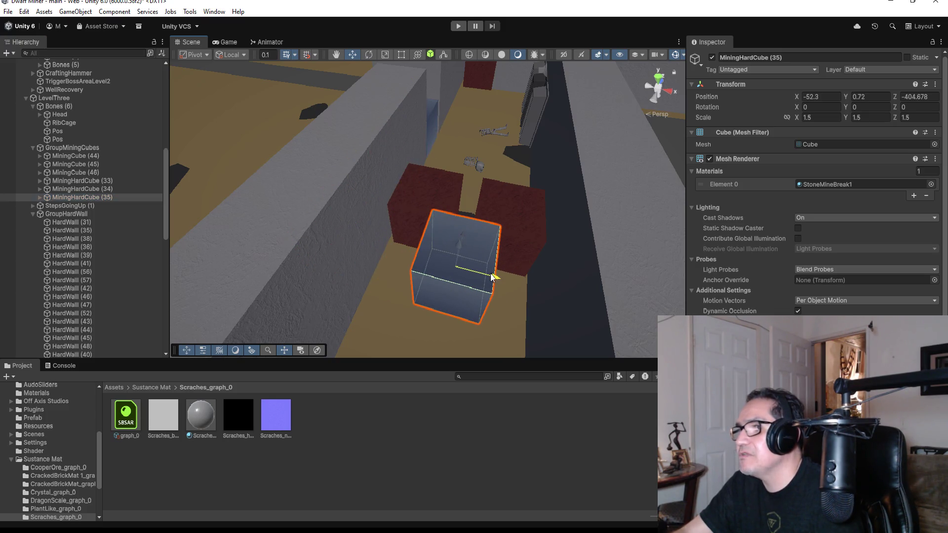
click(657, 79)
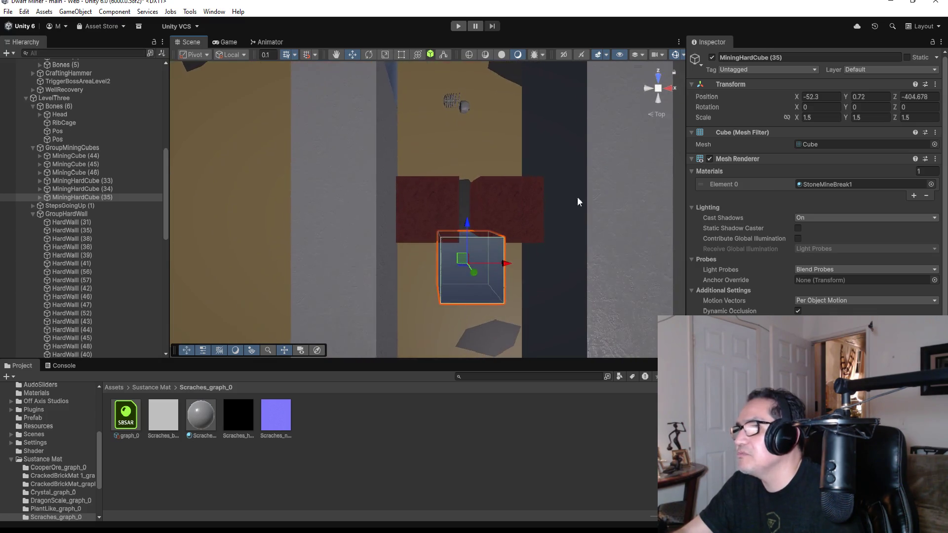
mouse_move(469, 227)
mouse_down()
mouse_move(502, 220)
mouse_move(499, 133)
mouse_up()
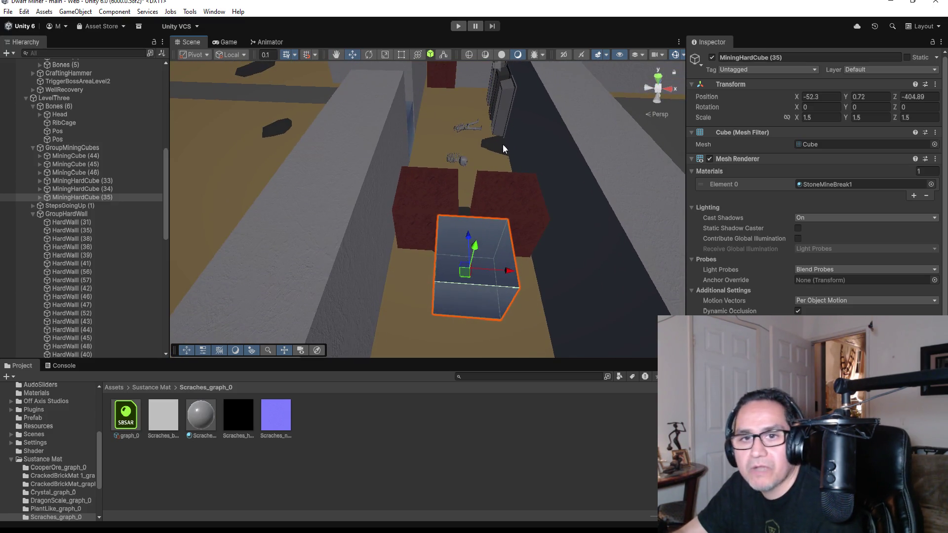
alt+drag(554, 171, 256, 212)
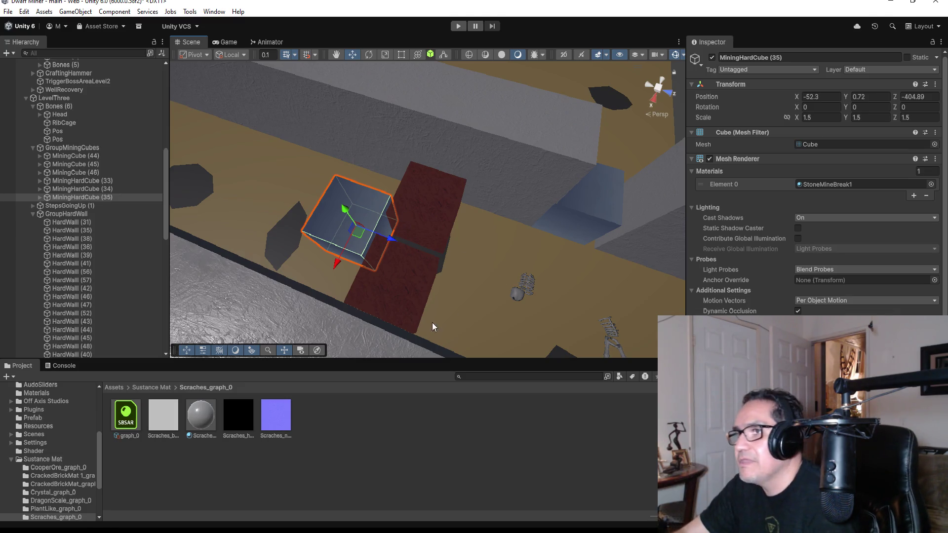
alt+drag(431, 322, 357, 253)
scroll(375, 254, down, 2)
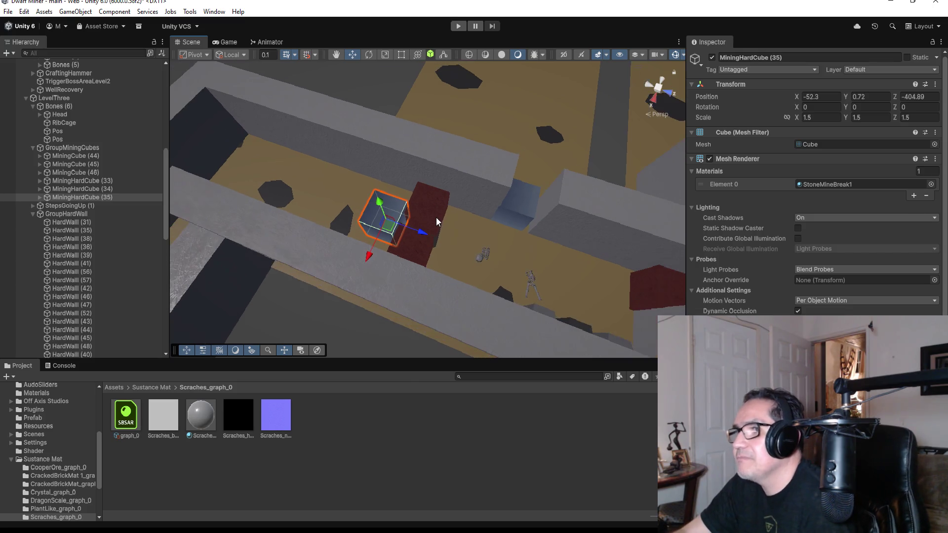
scroll(436, 217, down, 2)
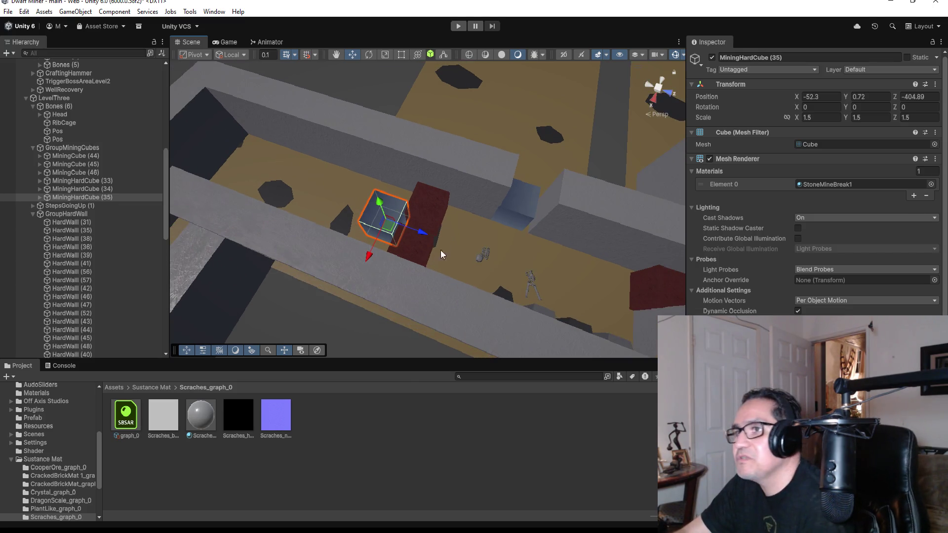
scroll(472, 236, down, 2)
scroll(472, 236, down, 2)
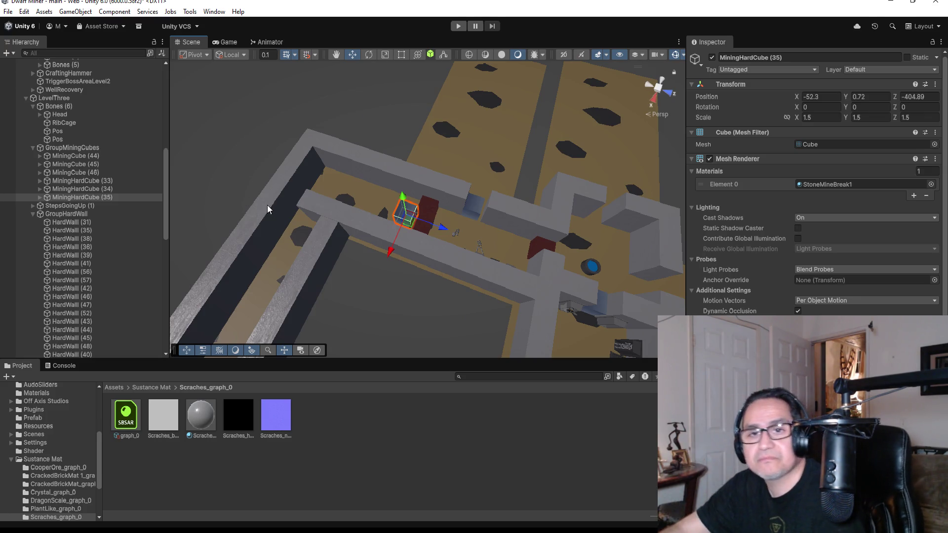
Duplicate MiningHardCube (35) and move the copy further along the corridor.
click(85, 197)
key(ctrl+d)
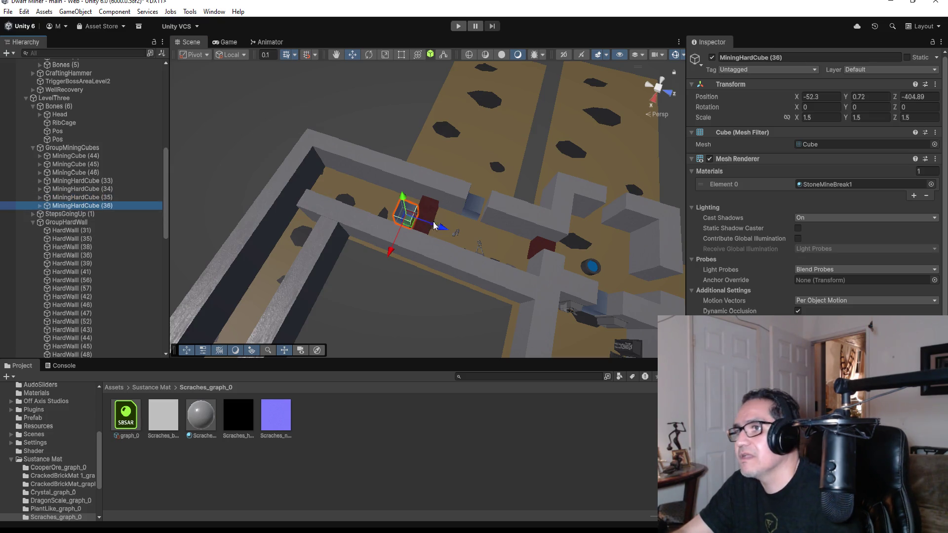
mouse_move(435, 224)
mouse_down()
mouse_move(329, 212)
mouse_move(337, 217)
mouse_up()
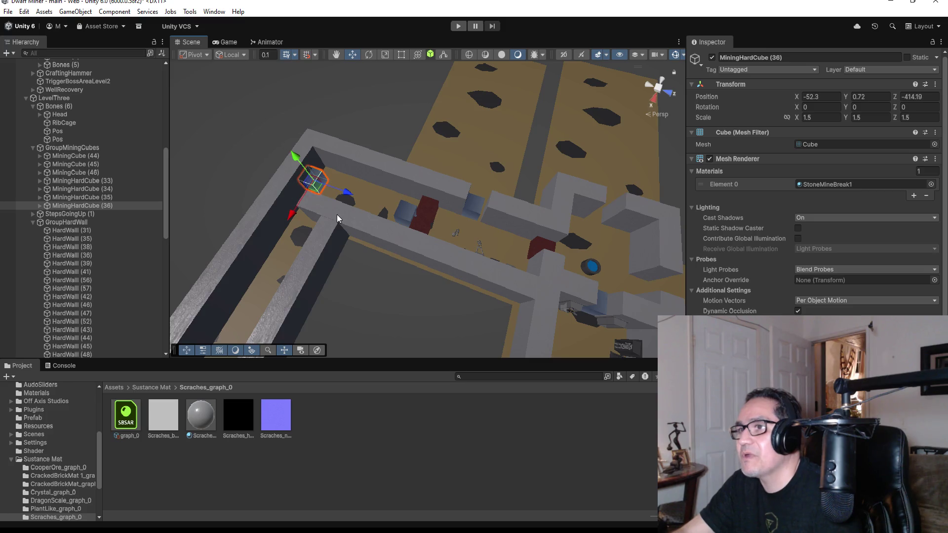
key(f)
scroll(508, 253, down, 3)
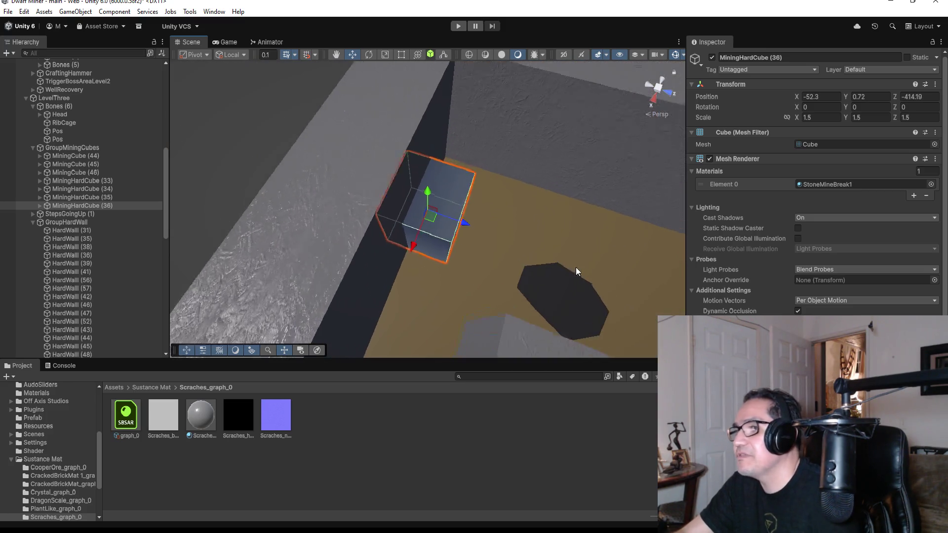
scroll(533, 268, down, 2)
scroll(479, 280, down, 2)
Nudge MiningHardCube (36) into the corner at X -49.71, Z -413.5 and show the Assets root.
drag(464, 226, 488, 234)
mouse_move(432, 257)
mouse_down()
mouse_move(398, 328)
mouse_move(367, 213)
mouse_move(313, 127)
mouse_move(269, 121)
mouse_move(470, 205)
mouse_move(531, 219)
mouse_up()
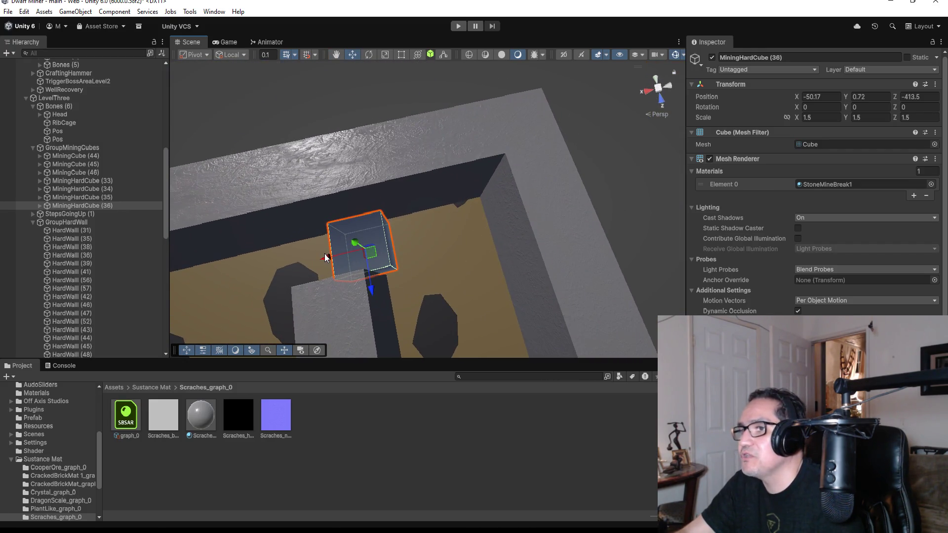
click(308, 257)
click(345, 256)
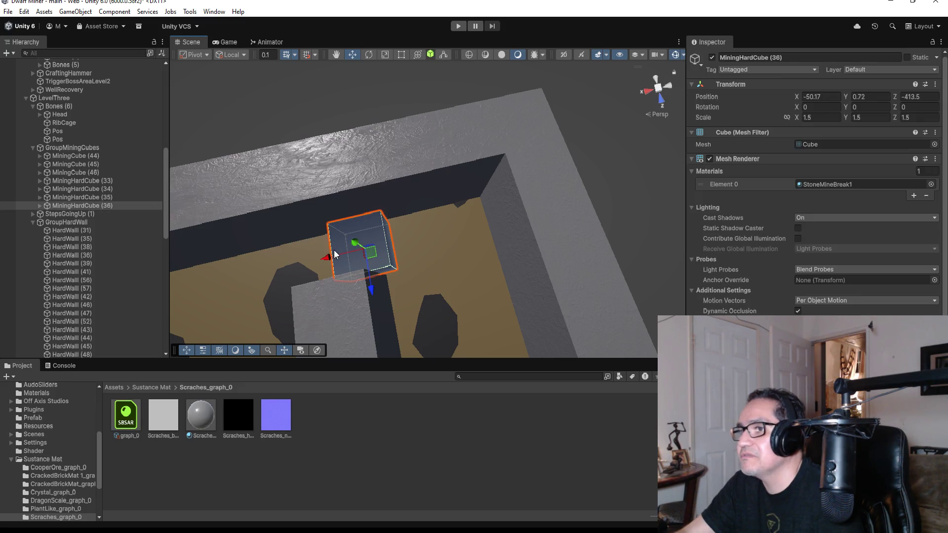
drag(327, 257, 313, 262)
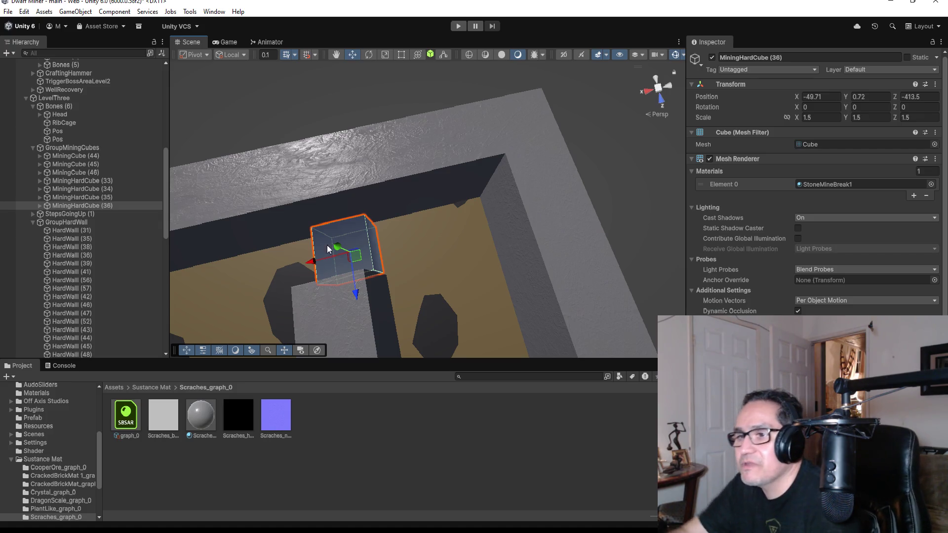
click(111, 389)
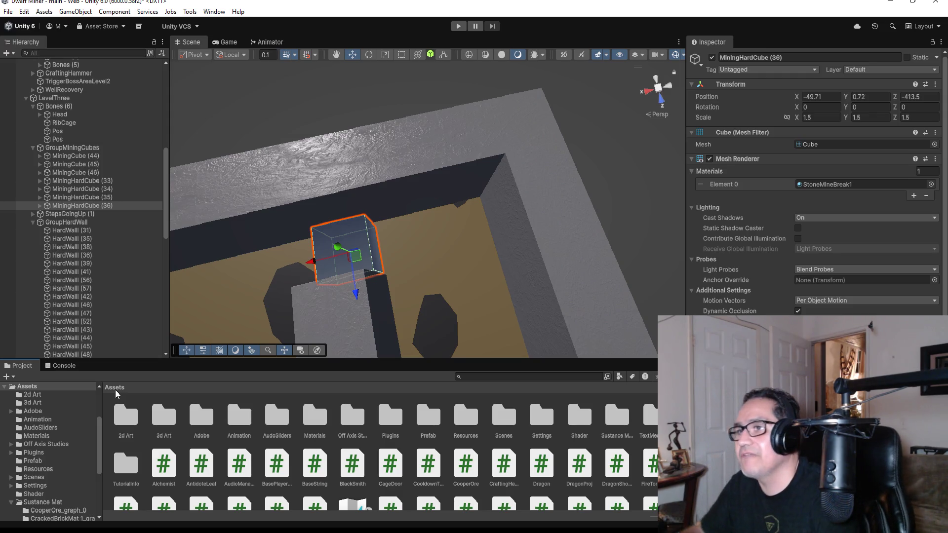
In top view, shrink floor Plane (10) from its bottom edge to Scale X 335.448 with the Rect tool.
scroll(587, 275, down, 10)
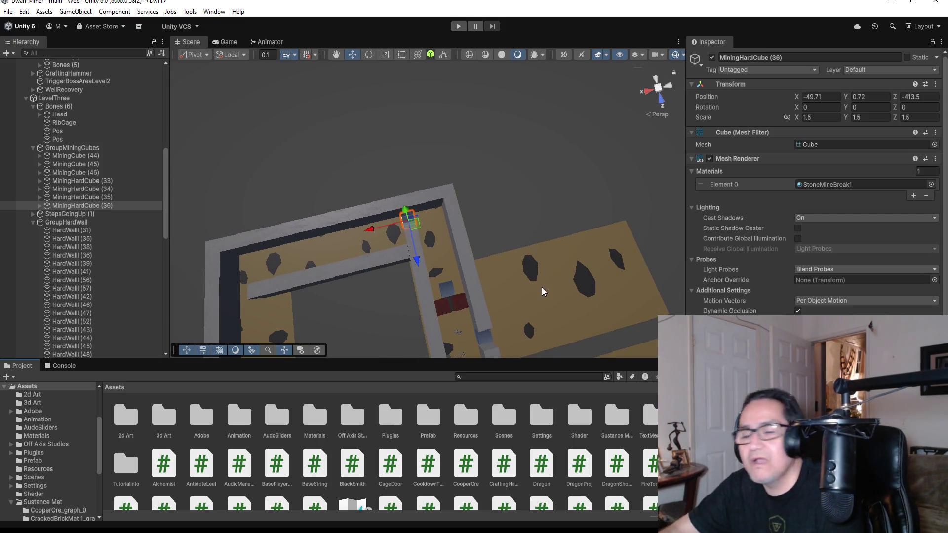
scroll(543, 292, down, 5)
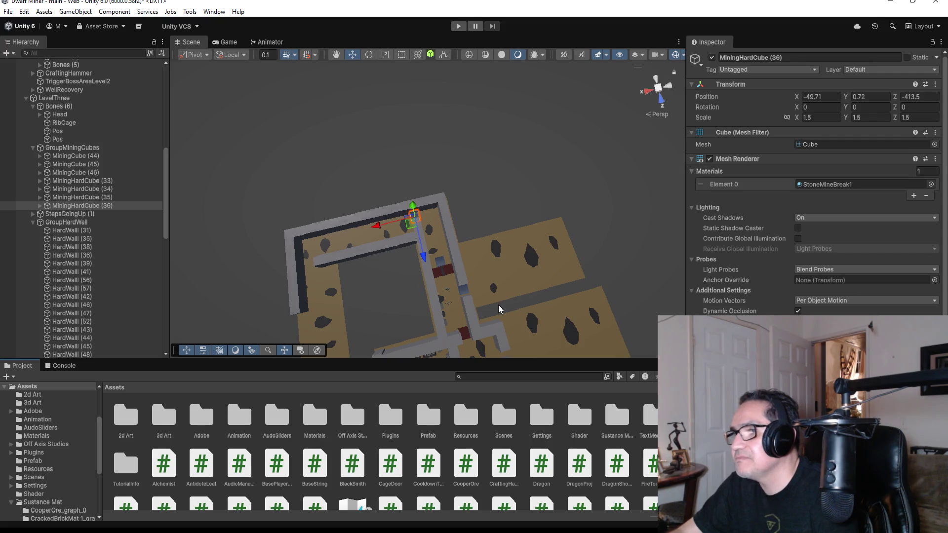
click(508, 259)
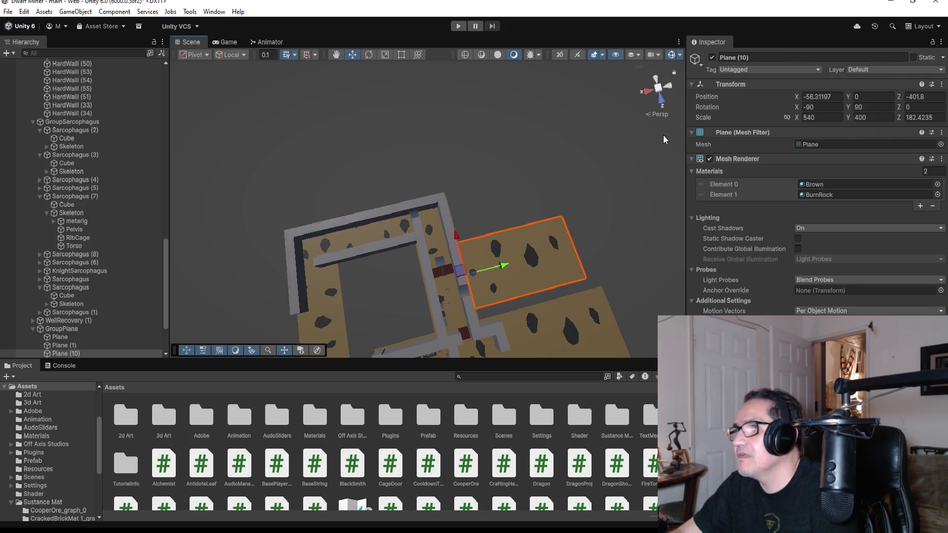
click(655, 81)
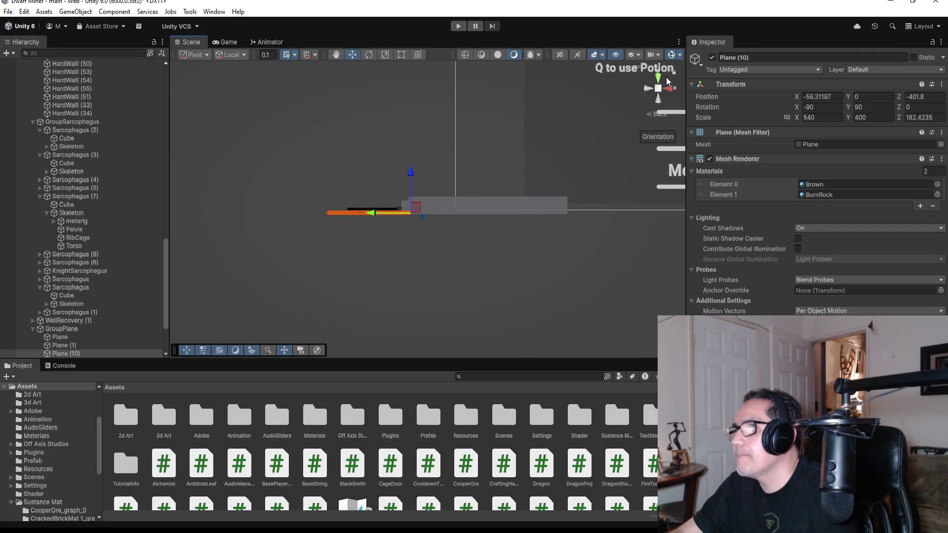
click(662, 78)
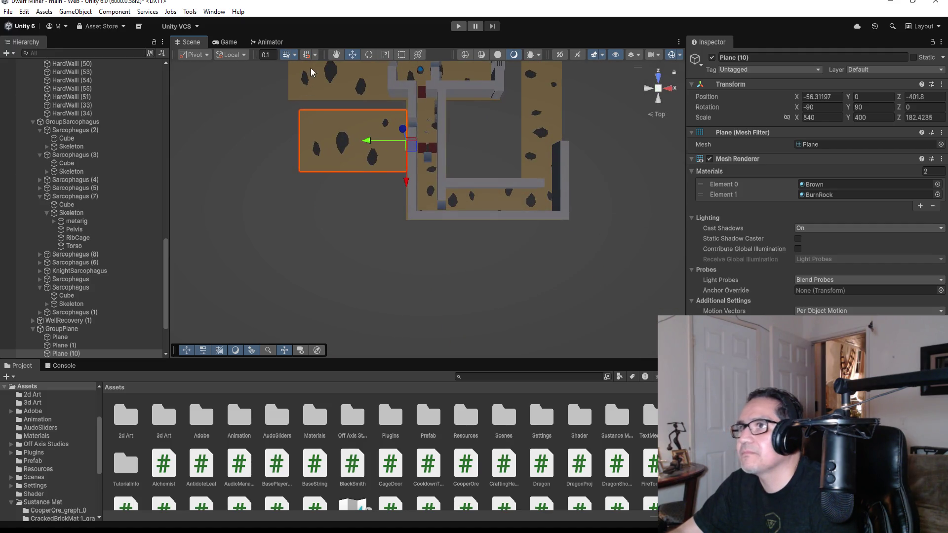
click(397, 54)
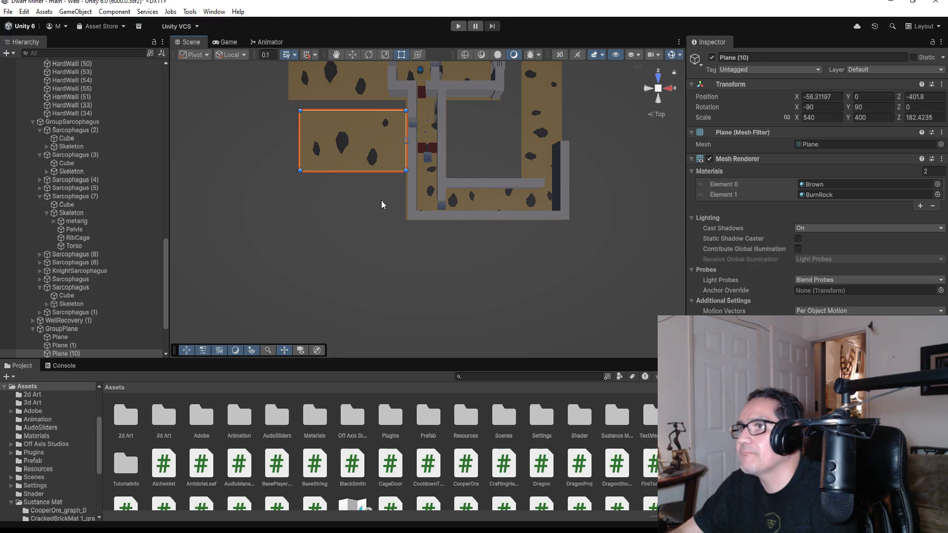
drag(379, 172, 387, 150)
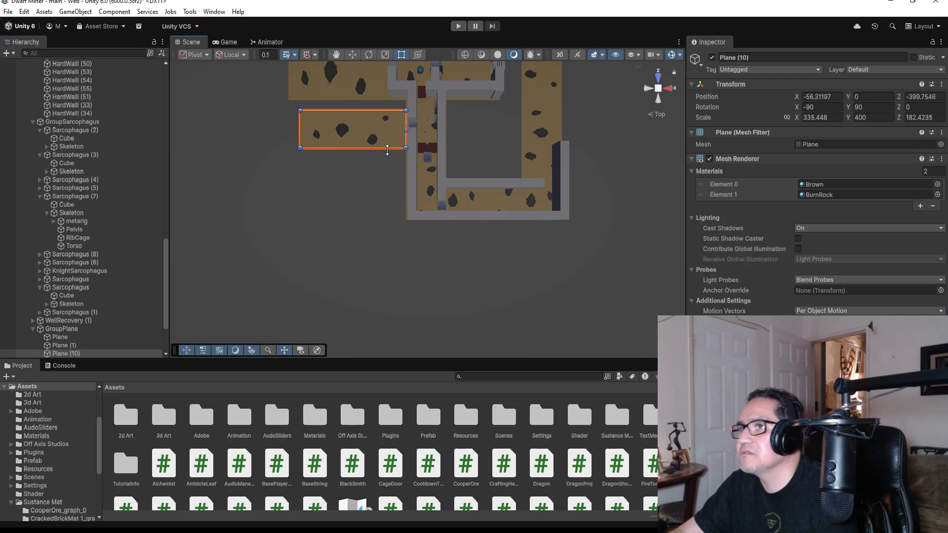
Select Plane (2) and collapse Sarcophagus (7) in the hierarchy.
click(471, 203)
scroll(461, 147, down, 3)
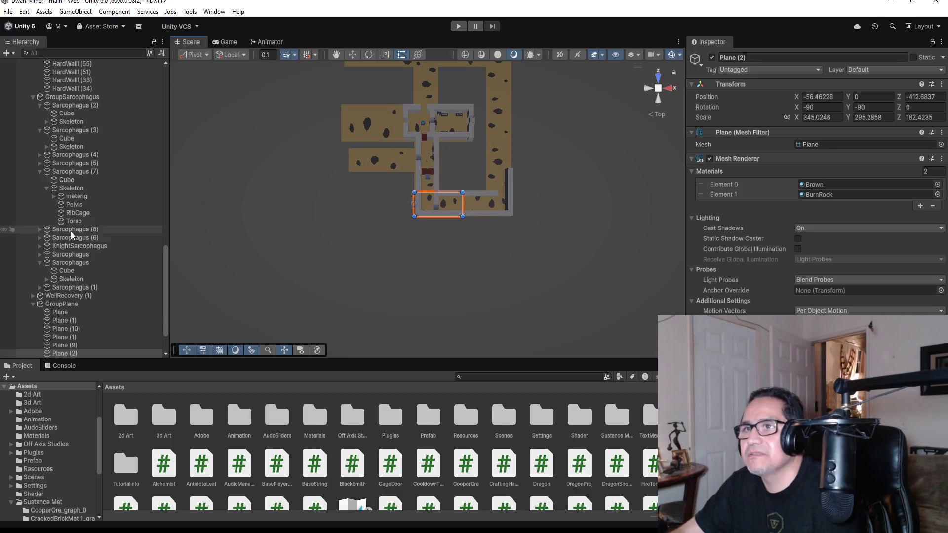
click(40, 172)
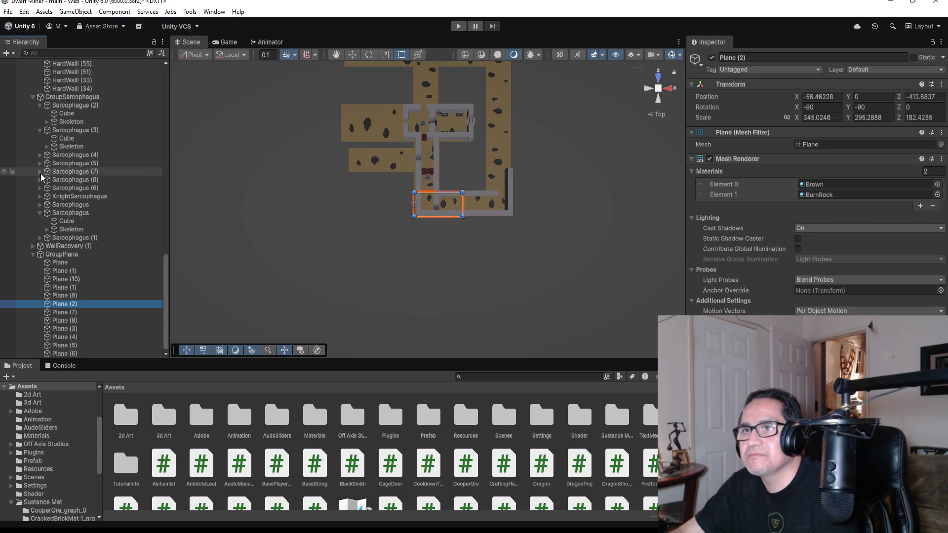
Collapse Sarcophagus (3), GroupSarcophagus, GroupHardWall, GroupMiningCubes, Bones (6) and TriggerSummonSkeleton.
click(39, 130)
click(36, 122)
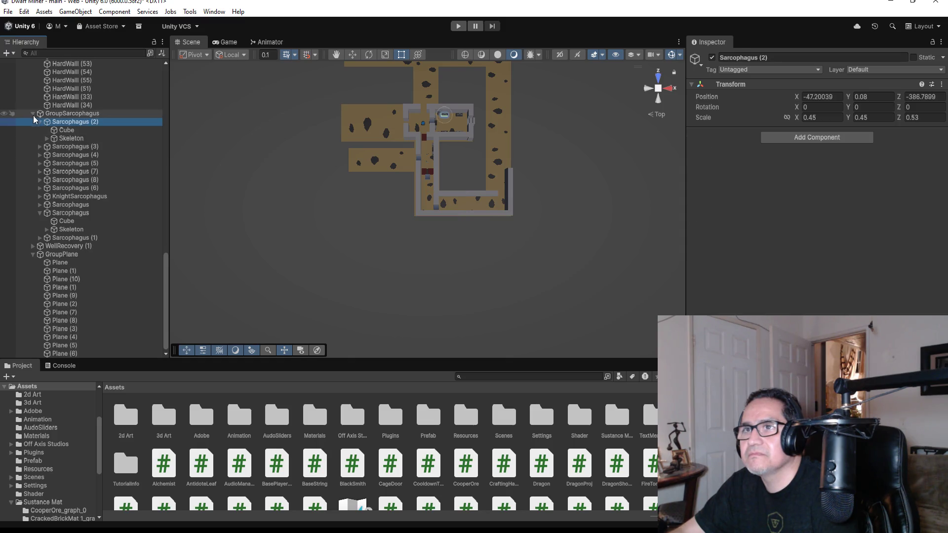
click(33, 115)
scroll(49, 164, up, 5)
scroll(49, 167, up, 6)
click(29, 253)
click(33, 252)
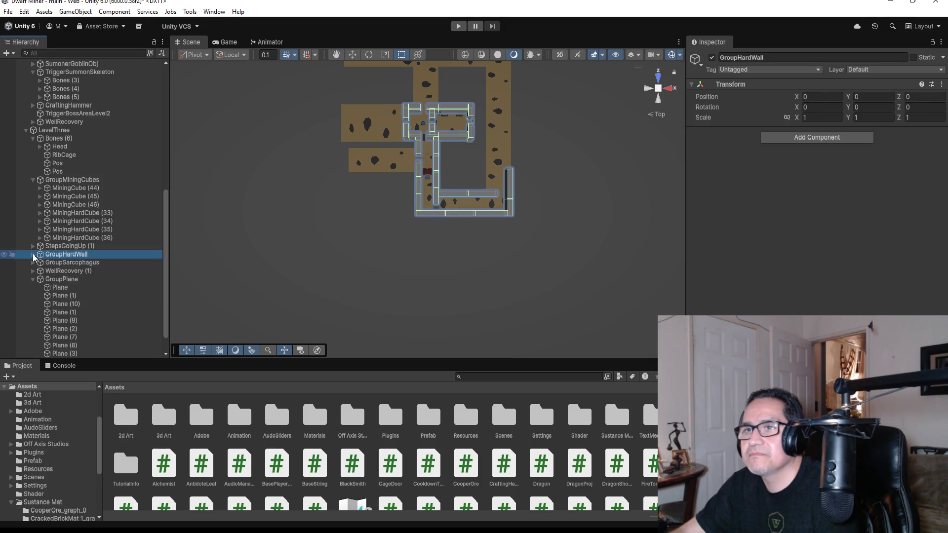
click(34, 180)
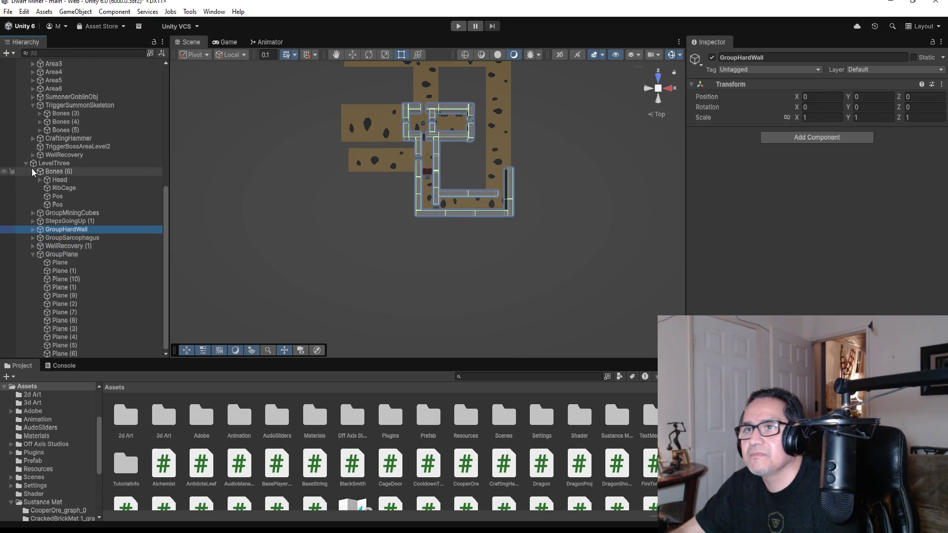
click(34, 171)
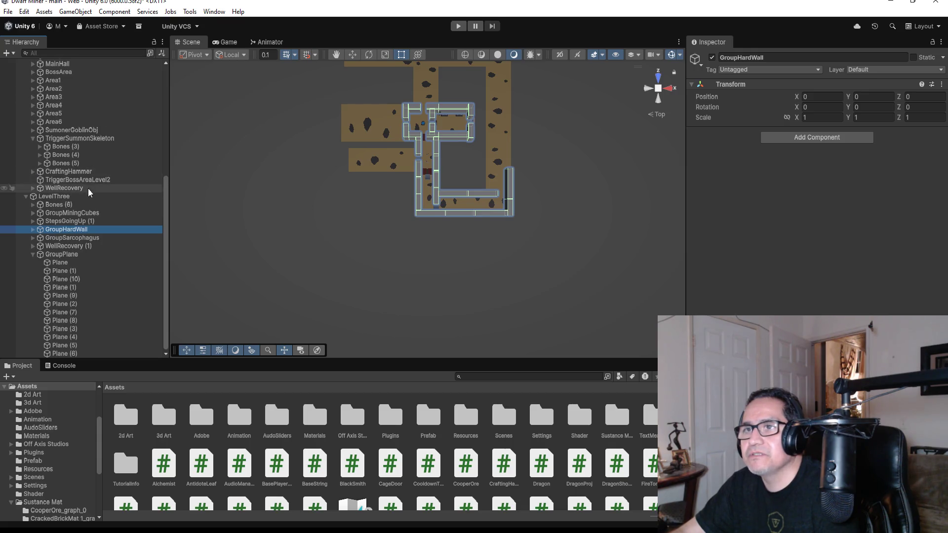
click(33, 138)
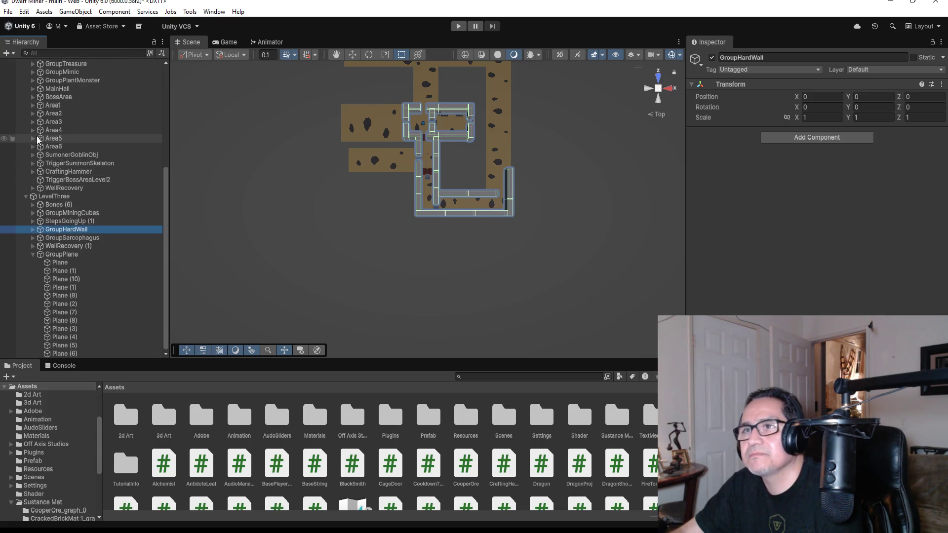
Expand LevelTwo's BossArea and select PivotMetalBar (2).
scroll(75, 152, up, 5)
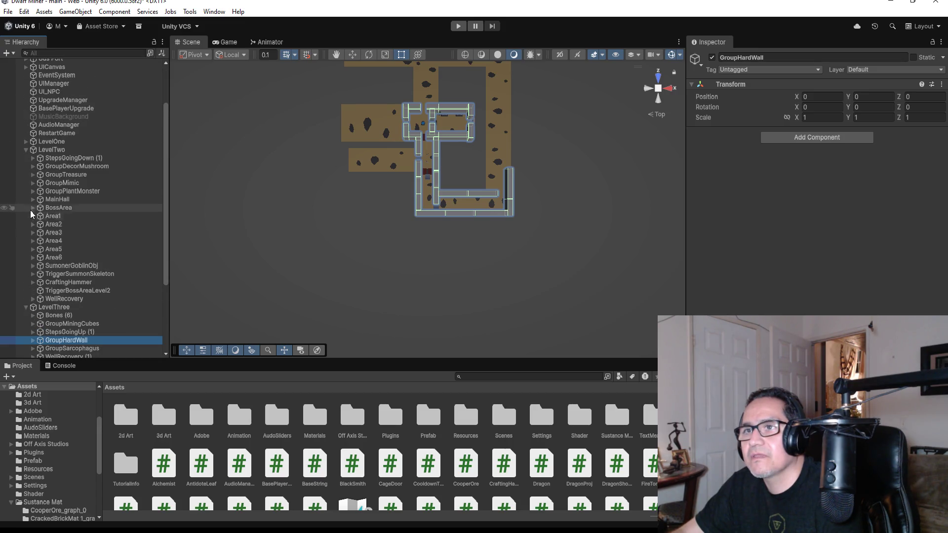
click(32, 208)
click(79, 216)
Duplicate the PivotMetalBar gate and move the copy into the LevelThree group.
key(f)
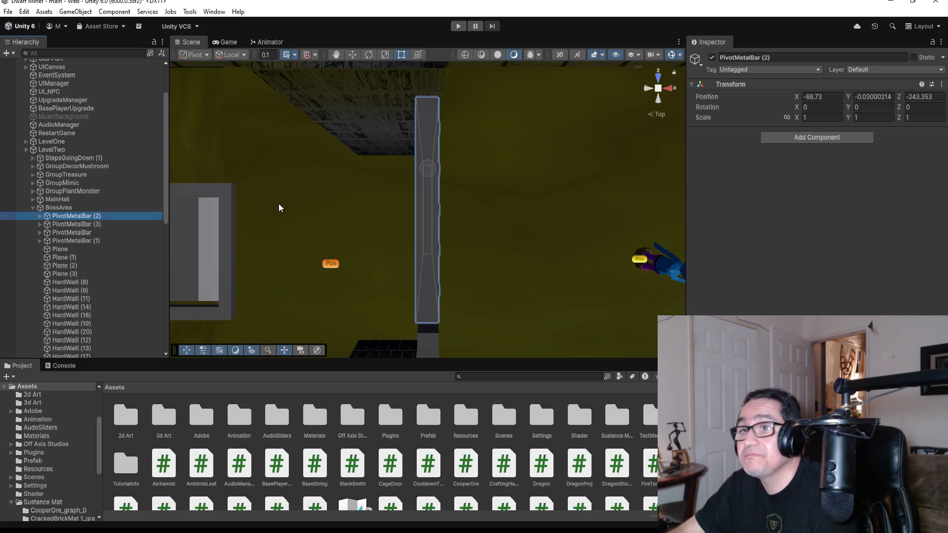
scroll(422, 224, down, 5)
scroll(449, 251, down, 4)
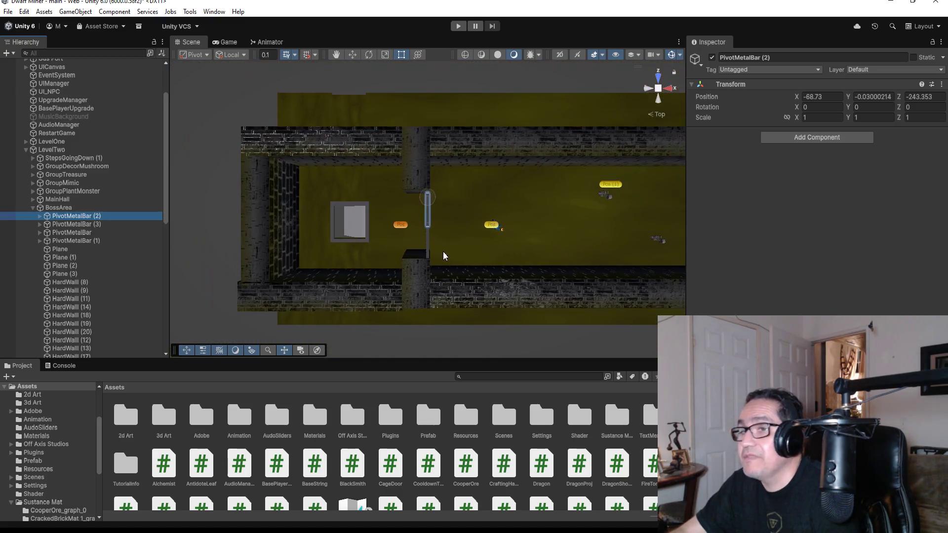
double_click(87, 233)
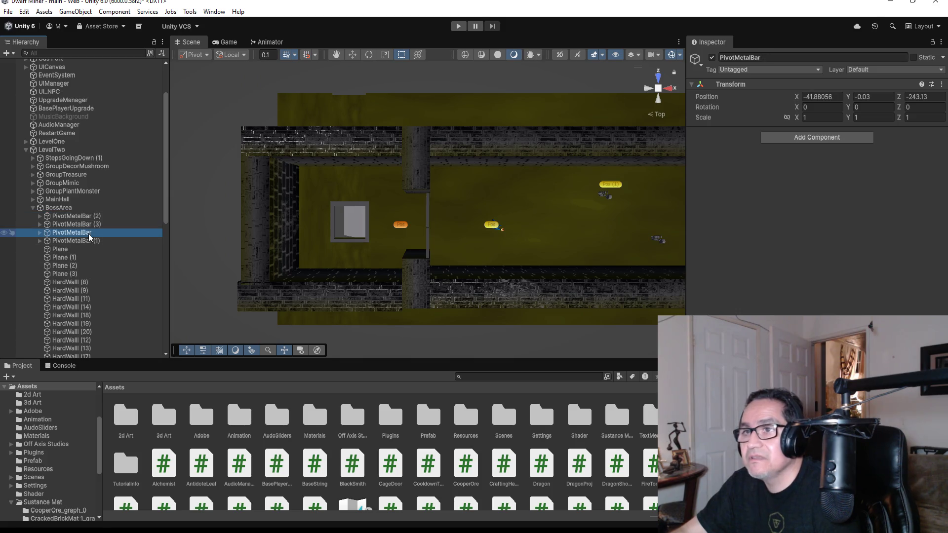
scroll(371, 268, down, 5)
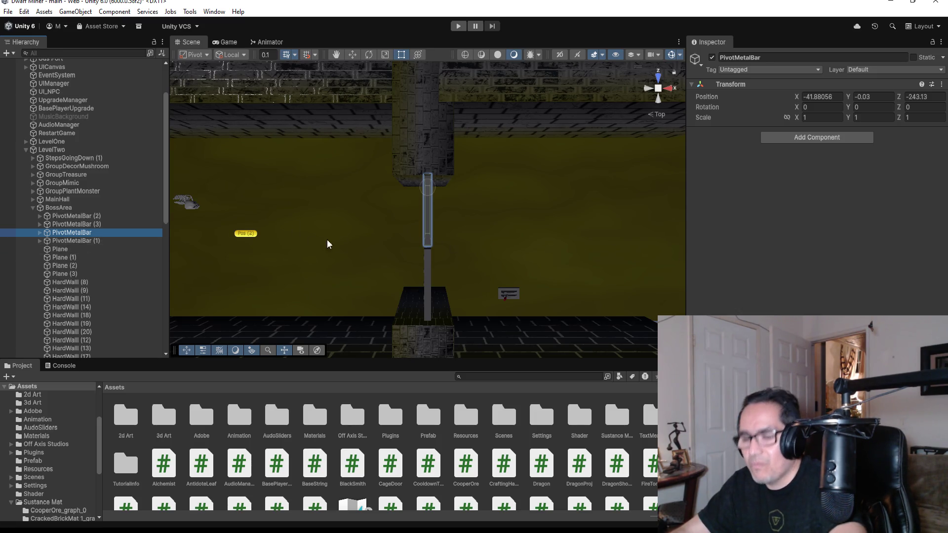
key(ctrl+d)
mouse_move(91, 247)
mouse_down()
mouse_move(91, 370)
mouse_move(91, 317)
mouse_move(72, 293)
mouse_move(79, 247)
mouse_up()
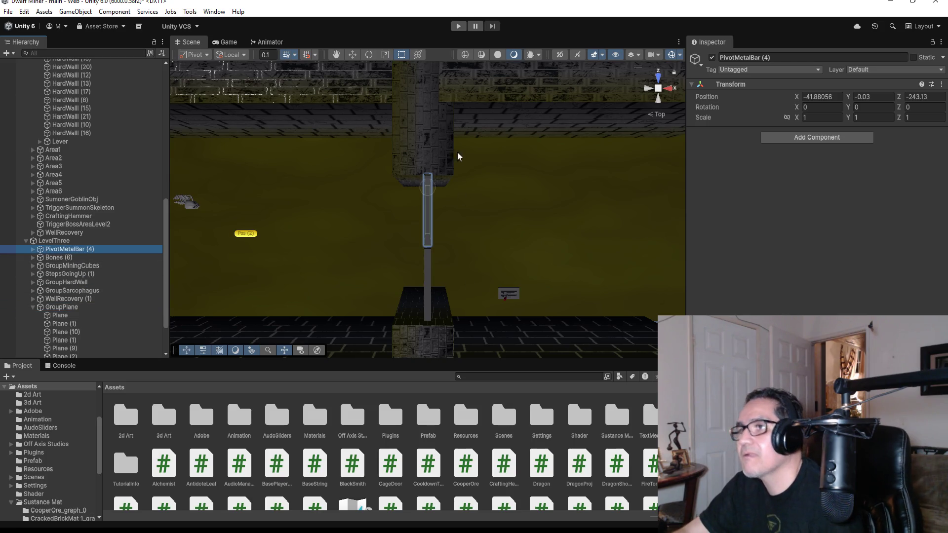
Move the duplicated gate down into the bottom room's doorway.
scroll(457, 157, down, 10)
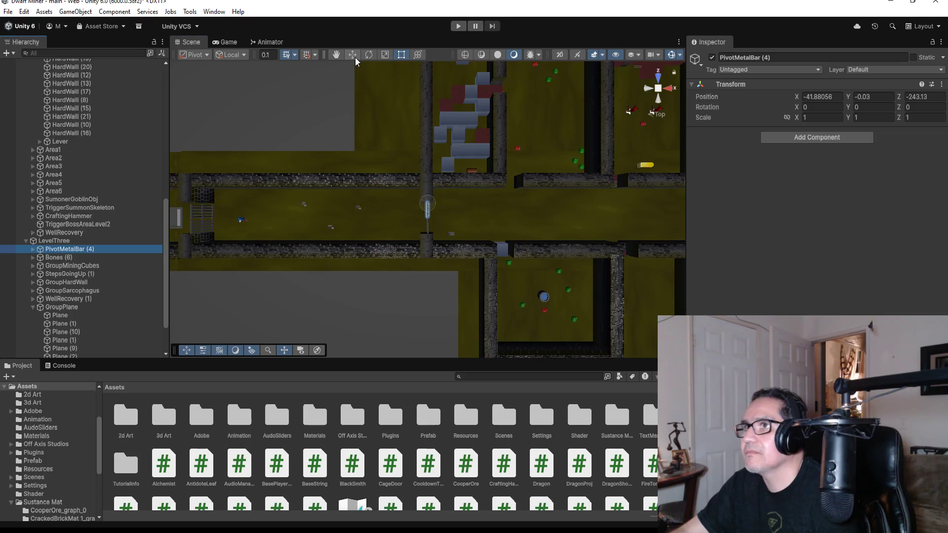
scroll(442, 152, down, 10)
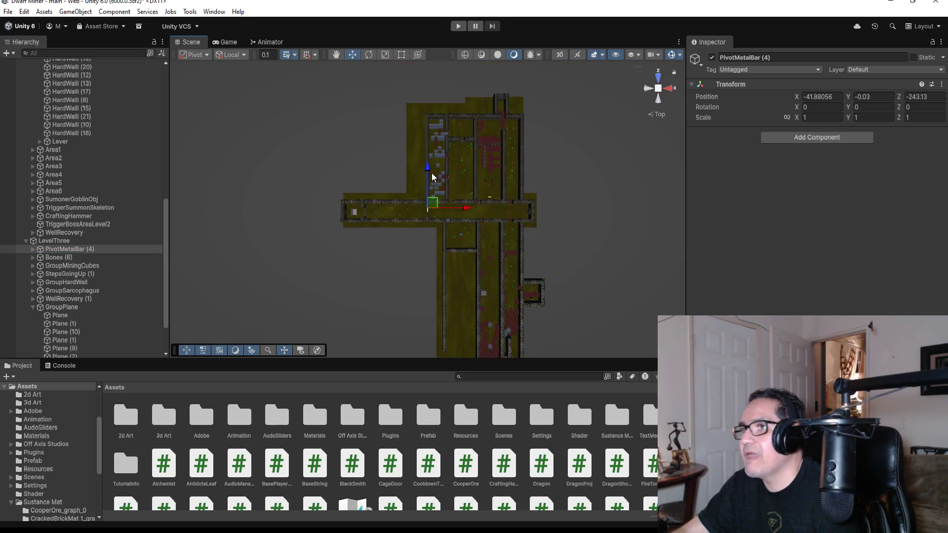
scroll(432, 177, down, 8)
drag(428, 169, 425, 288)
drag(463, 332, 449, 332)
key(f)
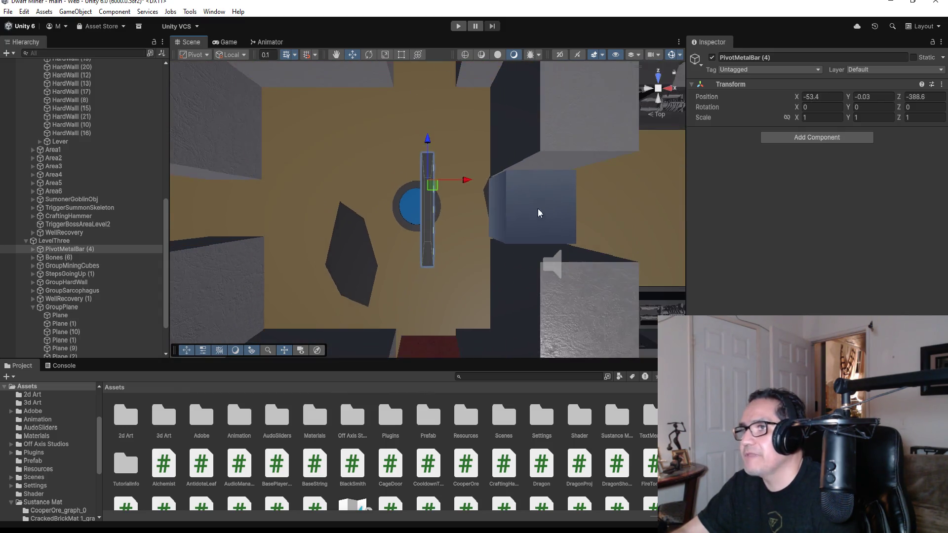
scroll(496, 197, down, 3)
mouse_move(469, 187)
mouse_down()
mouse_move(352, 177)
mouse_move(426, 248)
mouse_up()
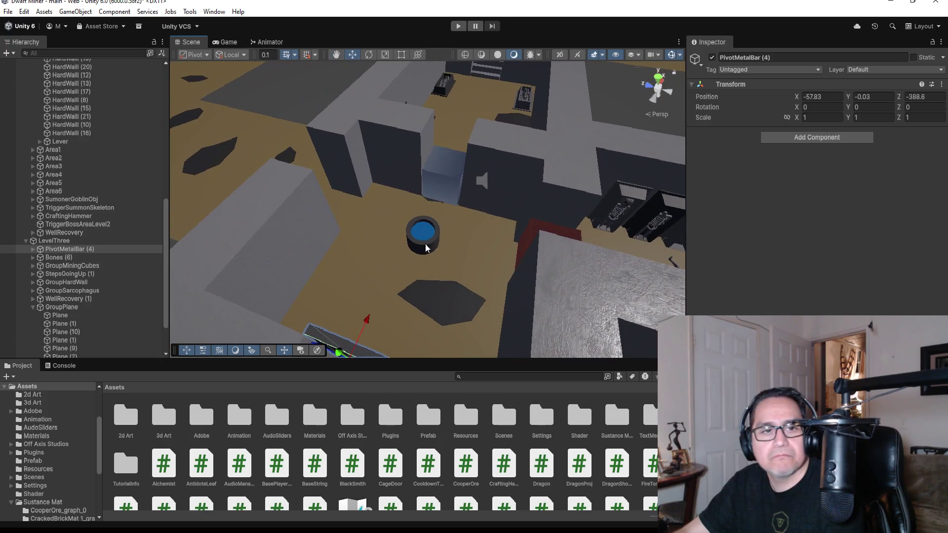
Shorten HardWall (56) with the Rect tool to make room for the gate.
click(659, 76)
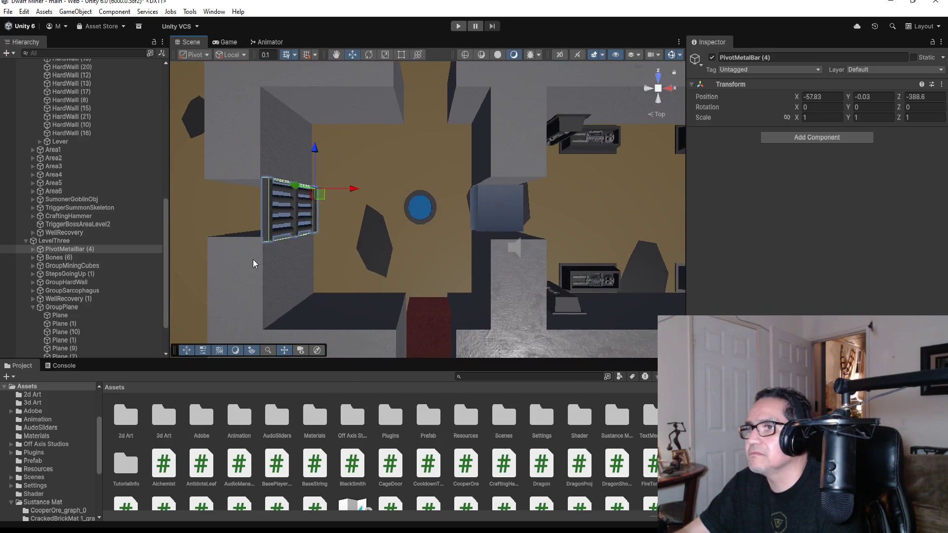
click(253, 260)
click(403, 55)
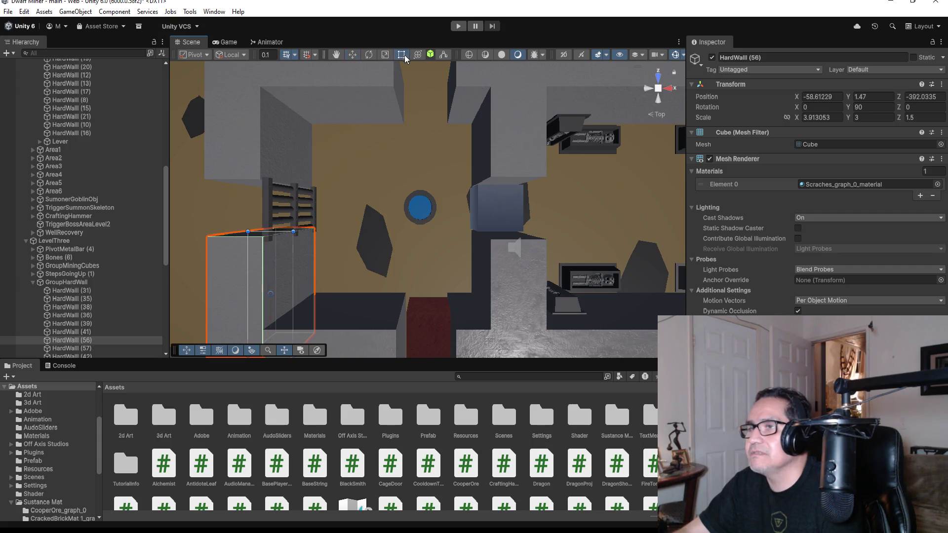
drag(263, 232, 262, 247)
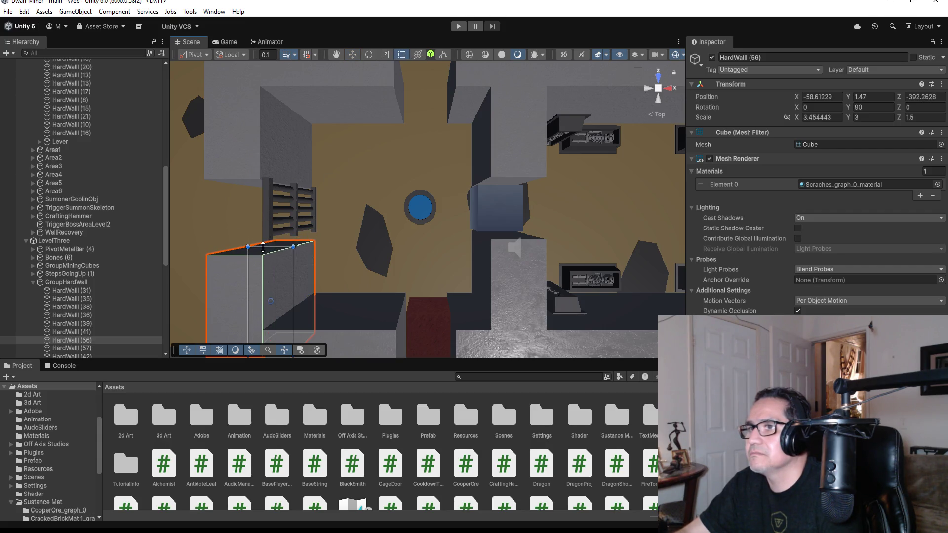
mouse_move(327, 224)
mouse_down()
mouse_move(383, 174)
mouse_move(459, 136)
mouse_up()
click(658, 85)
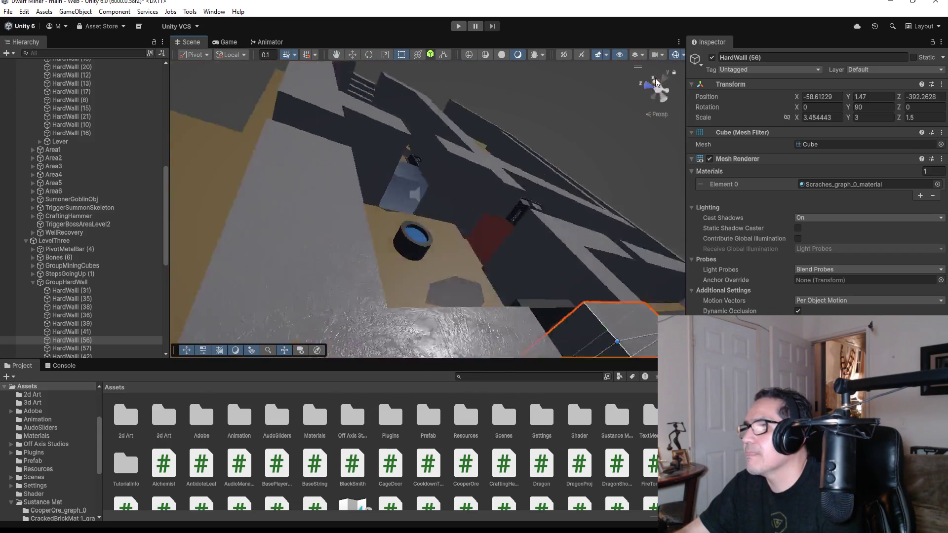
click(658, 76)
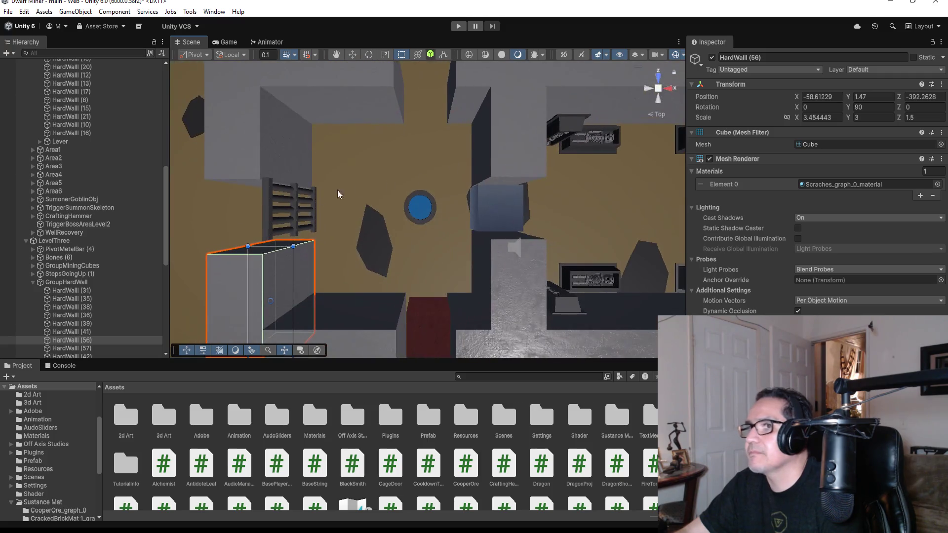
Line up PivotMetalBar (4) in the doorway at X -58.12 with the Move tool.
click(298, 205)
click(277, 209)
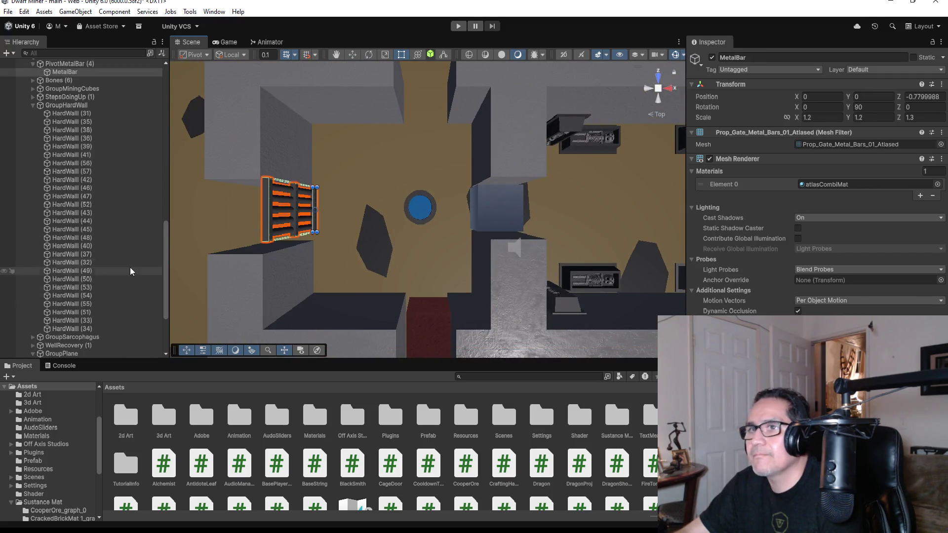
scroll(79, 161, up, 1)
click(54, 156)
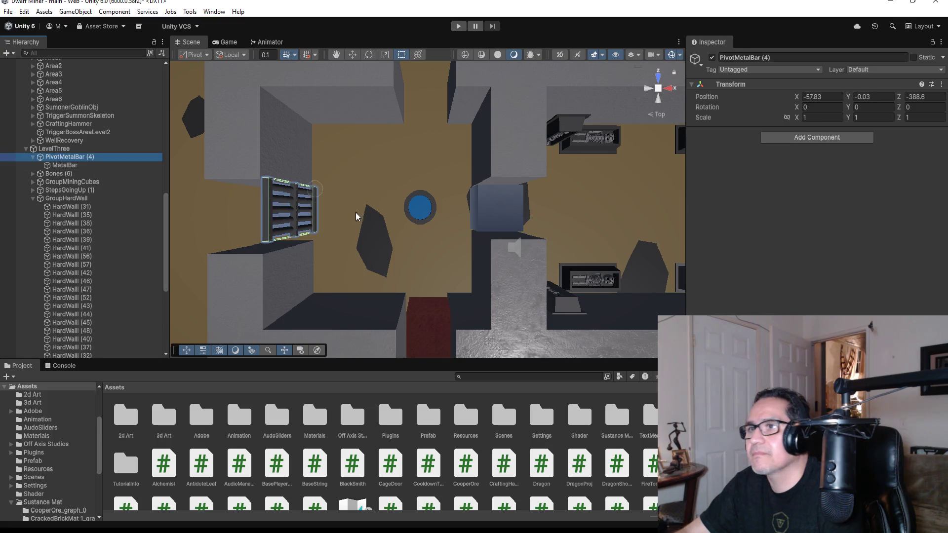
click(356, 53)
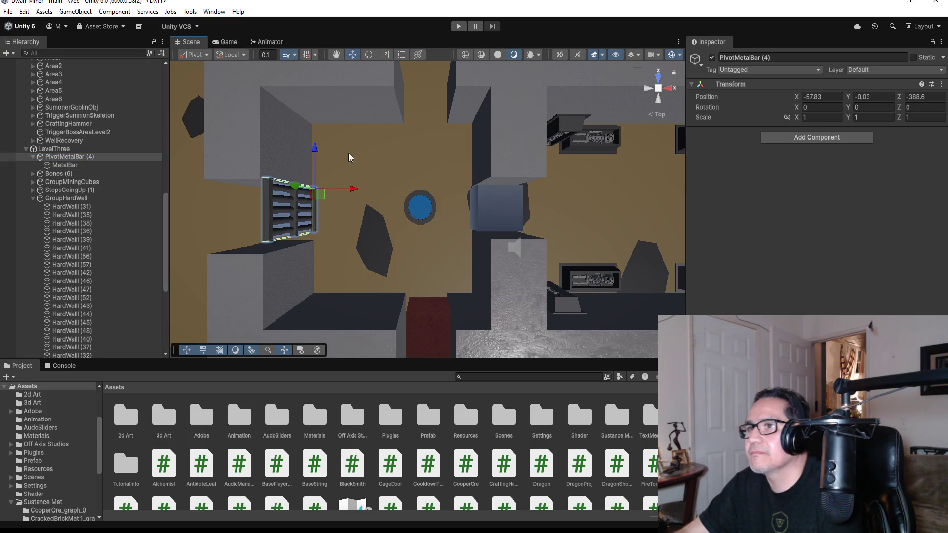
drag(314, 151, 318, 154)
mouse_move(356, 194)
mouse_down()
mouse_move(339, 186)
mouse_move(387, 140)
mouse_move(376, 197)
mouse_move(292, 222)
mouse_up()
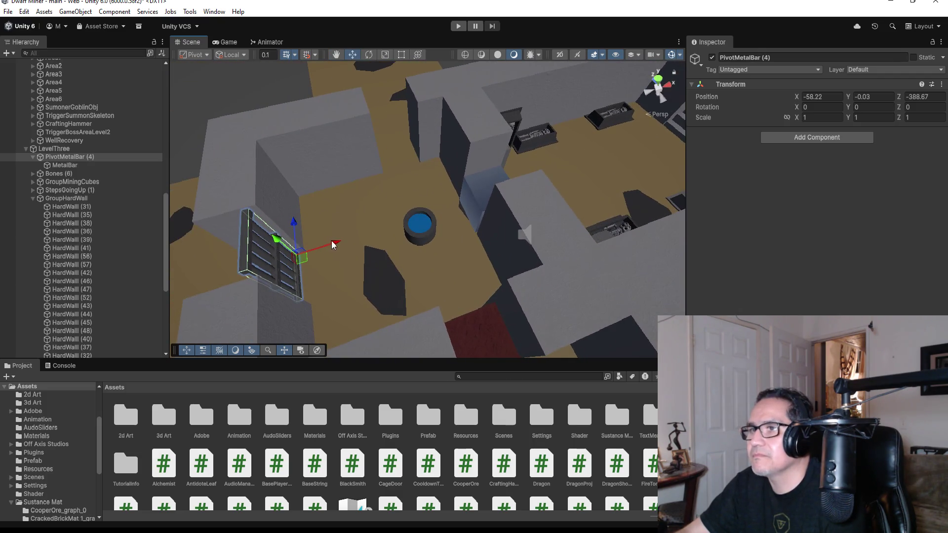
drag(334, 245, 339, 243)
mouse_move(337, 239)
mouse_down()
mouse_move(364, 281)
mouse_move(658, 86)
mouse_up()
click(660, 78)
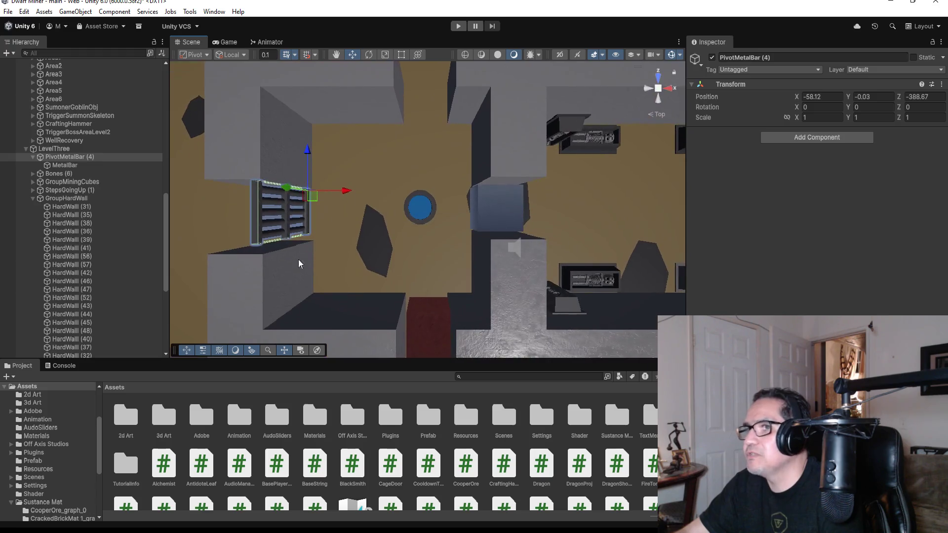
Lengthen HardWall (56) back to meet the gate.
click(260, 285)
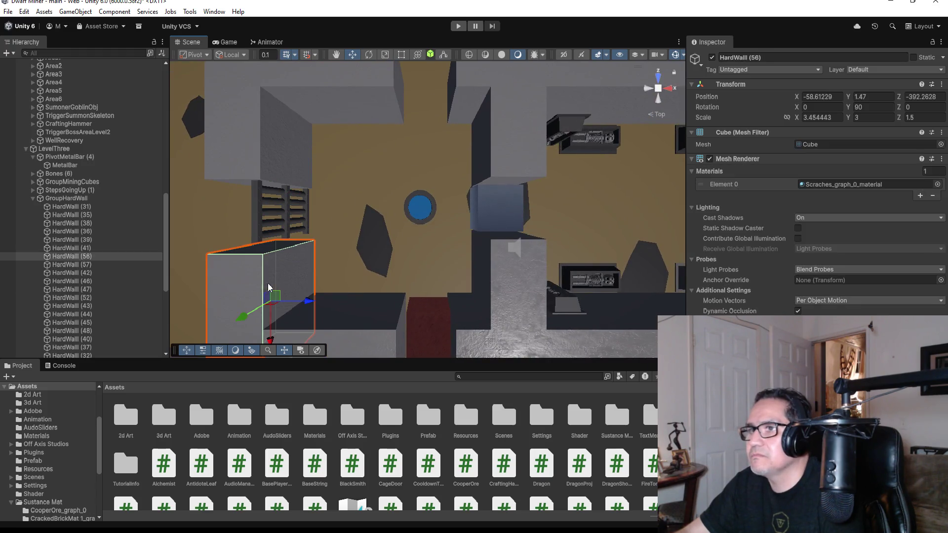
click(402, 57)
mouse_move(280, 247)
mouse_down()
mouse_move(362, 187)
mouse_move(410, 127)
mouse_move(332, 116)
mouse_move(186, 120)
mouse_up()
mouse_move(327, 145)
mouse_down()
mouse_move(345, 108)
mouse_move(357, 132)
mouse_move(370, 108)
mouse_up()
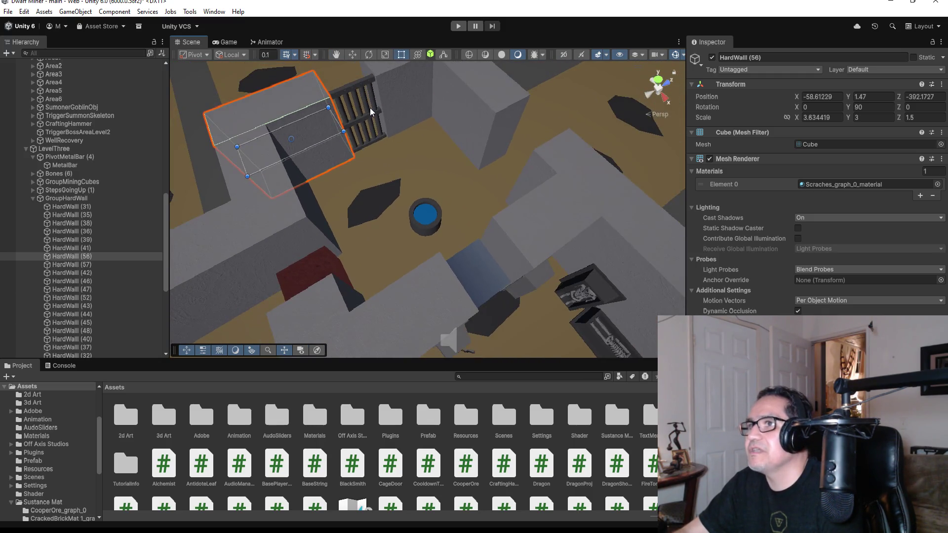
click(370, 109)
click(657, 80)
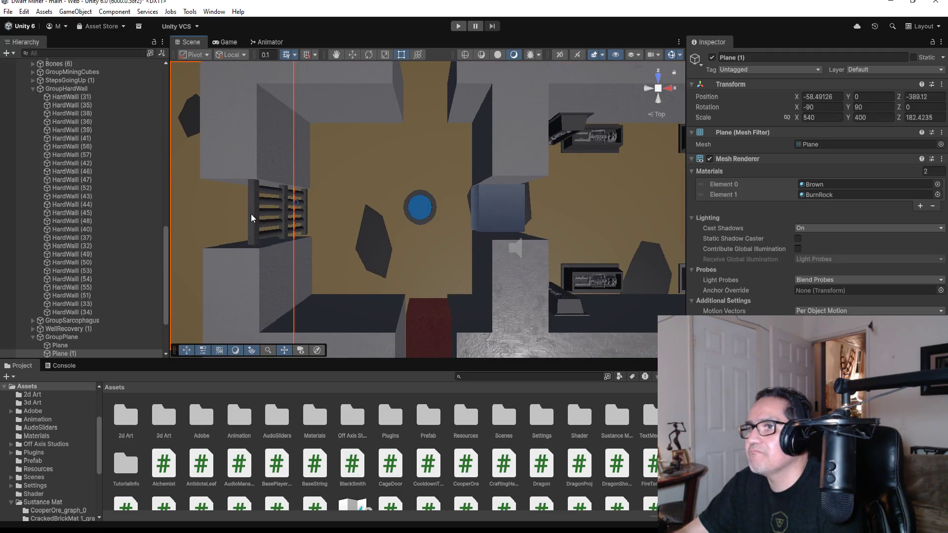
Collapse PivotMetalBar (4) in the hierarchy and duplicate it as PivotMetalBar (5).
click(251, 214)
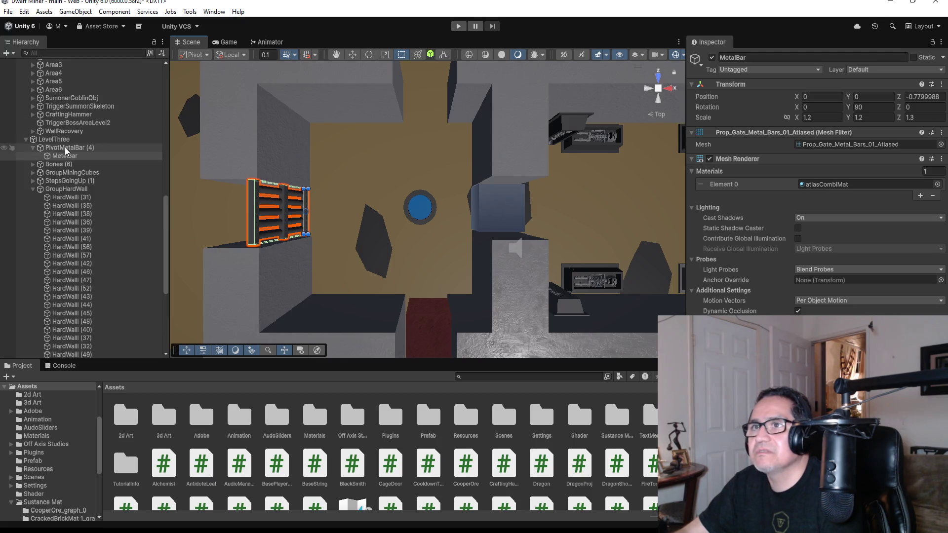
click(64, 147)
click(33, 147)
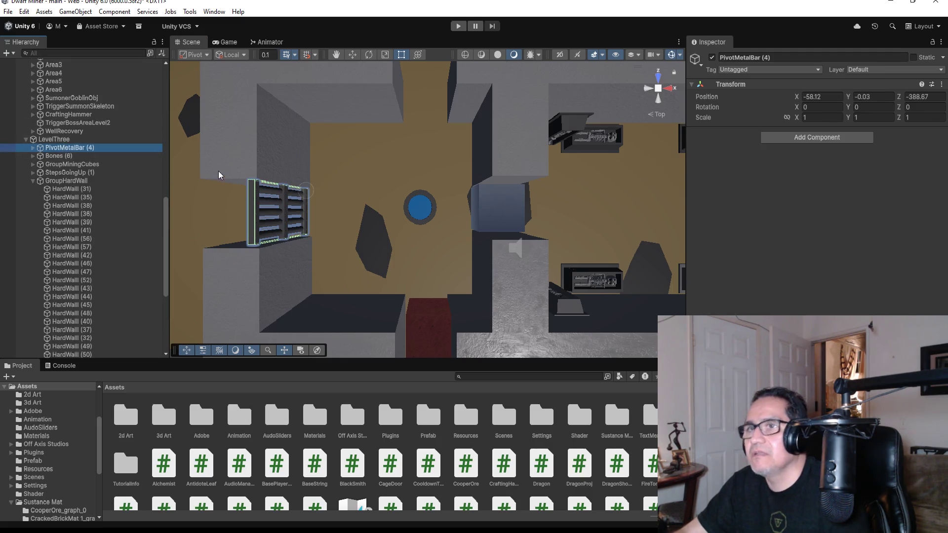
key(ctrl+d)
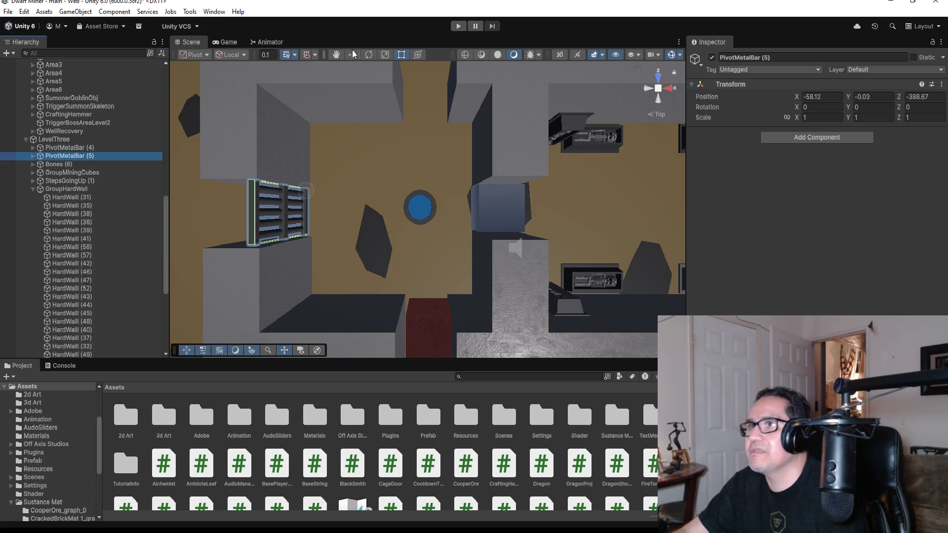
Move the new gate beside the blue well and set its rotation to X 0, Y 90.
click(353, 54)
drag(341, 192, 435, 191)
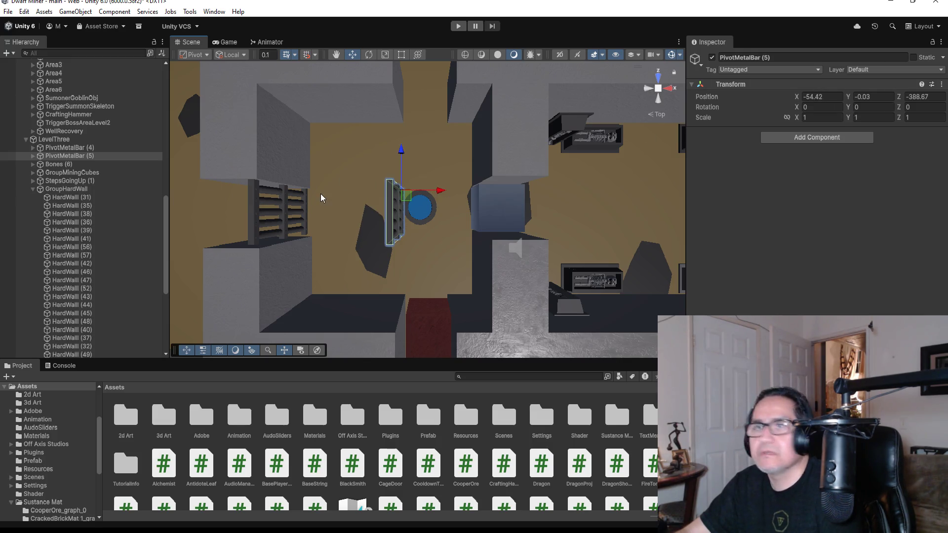
click(821, 107)
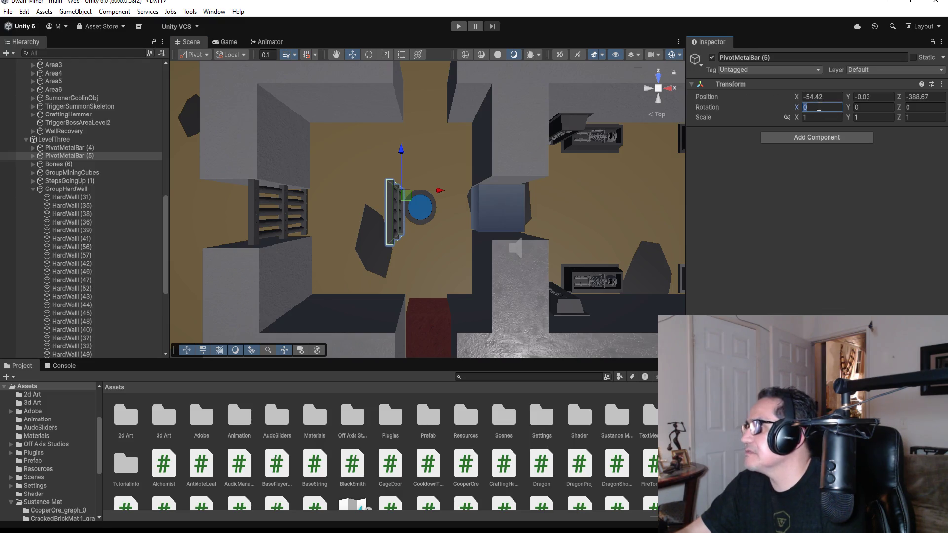
text(9)
key(BackSpace)
text(0)
key(Tab)
text(90)
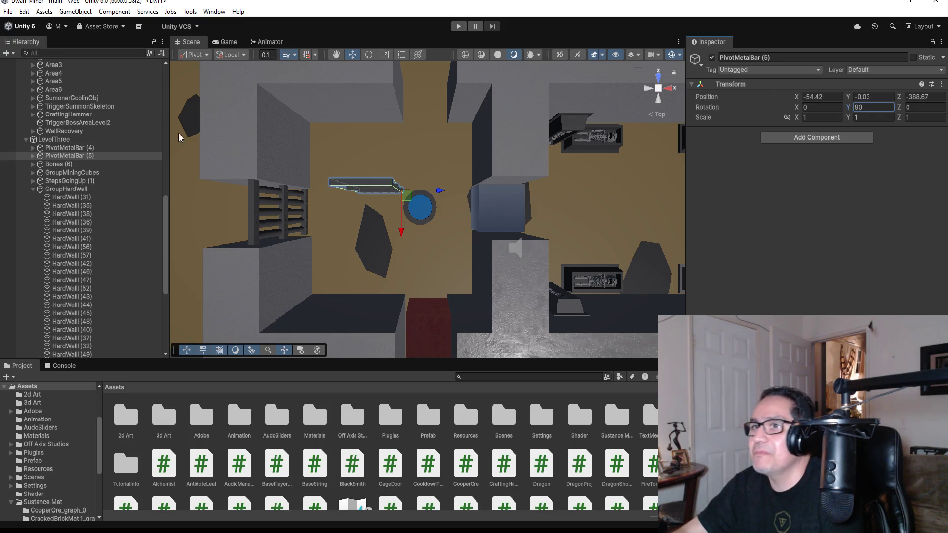
Seat PivotMetalBar (5) in the wall opening at X -52.688, Z -386.03.
click(33, 156)
click(69, 165)
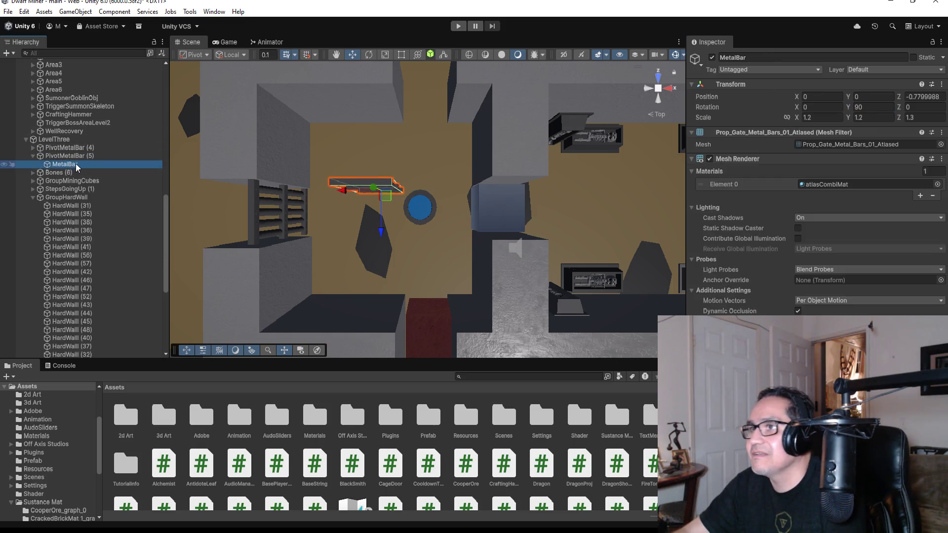
click(74, 157)
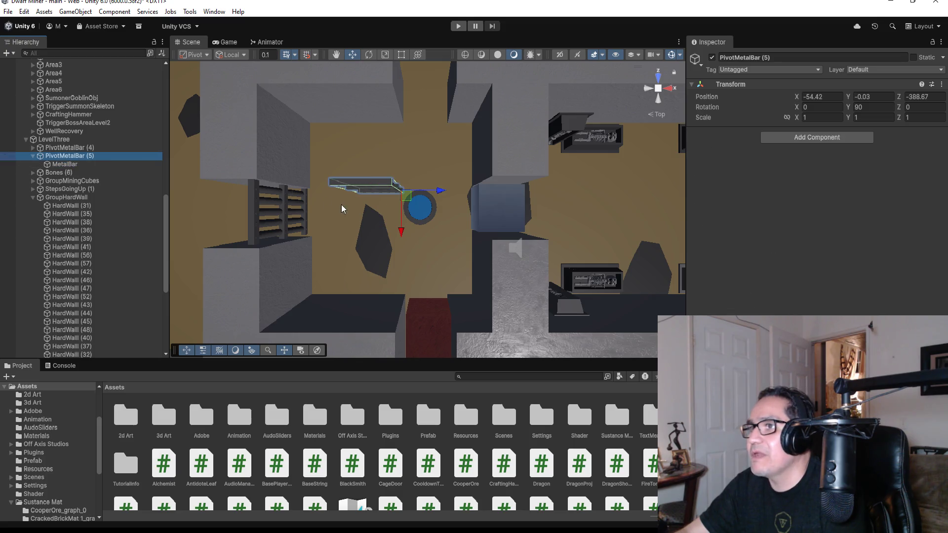
drag(403, 235, 403, 161)
drag(441, 122, 483, 132)
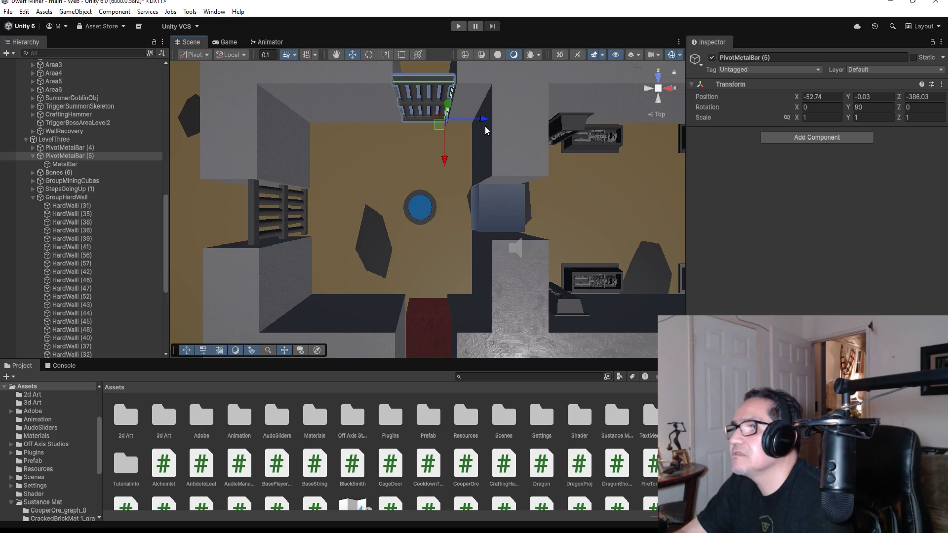
key(f)
mouse_move(479, 290)
mouse_down()
mouse_move(468, 140)
mouse_move(505, 214)
mouse_up()
drag(508, 281, 512, 280)
Trim HardWall (38) to about Scale X 3.59 with the Rect tool in top view.
click(272, 159)
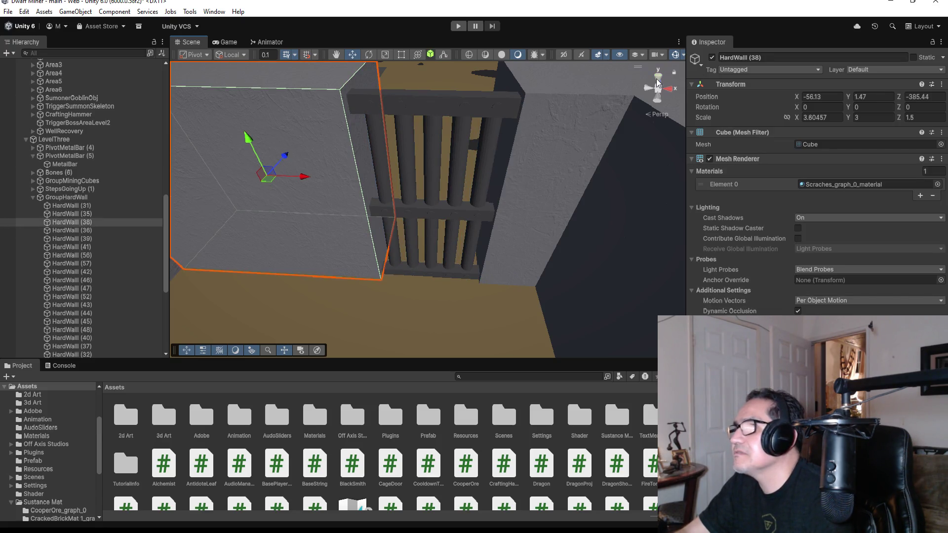
click(658, 80)
click(401, 54)
drag(379, 152, 377, 153)
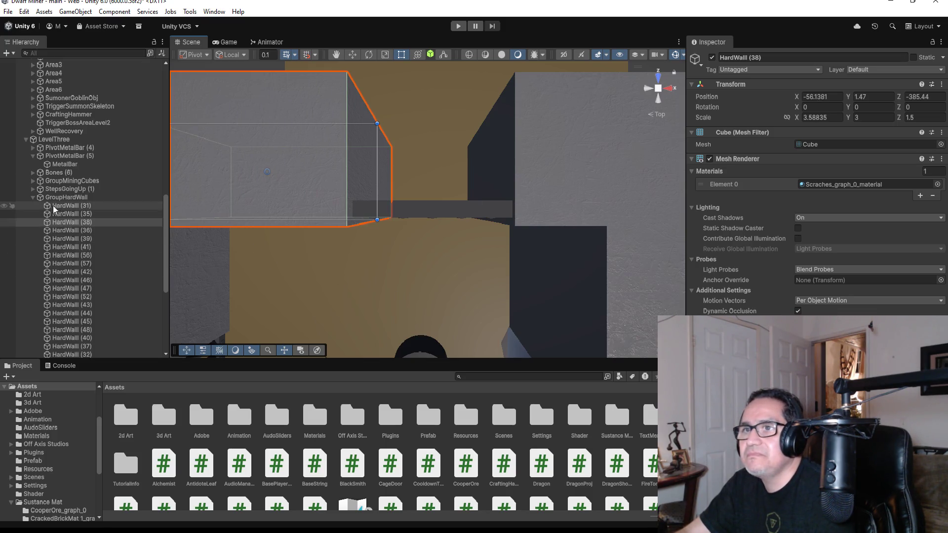
Inspect both gates' MetalBar children, collapse the gates, and frame LevelThree.
click(33, 197)
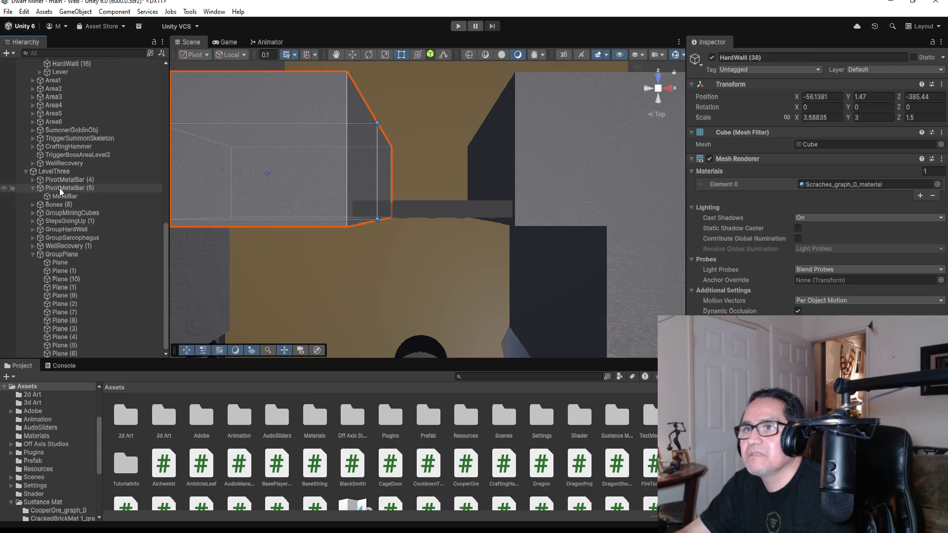
click(59, 188)
click(33, 187)
click(35, 196)
click(66, 204)
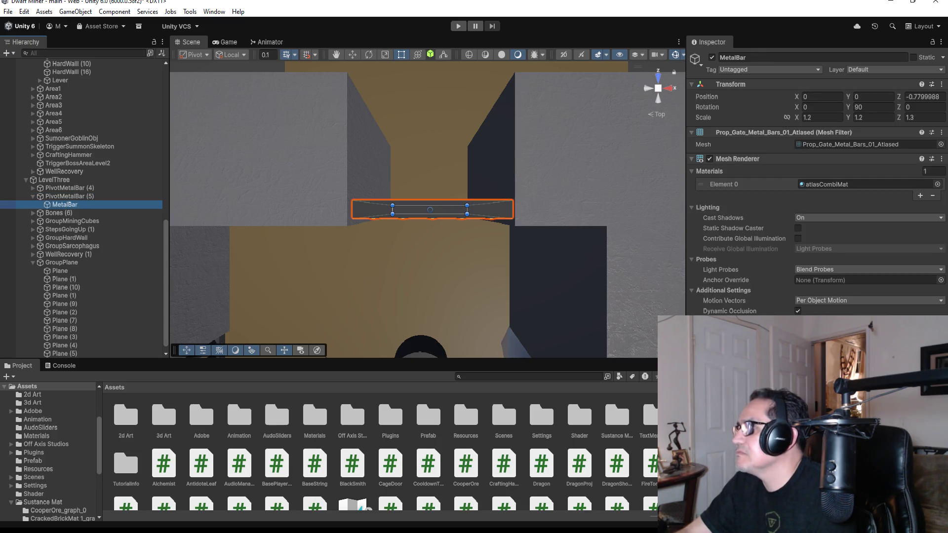
click(33, 188)
click(33, 196)
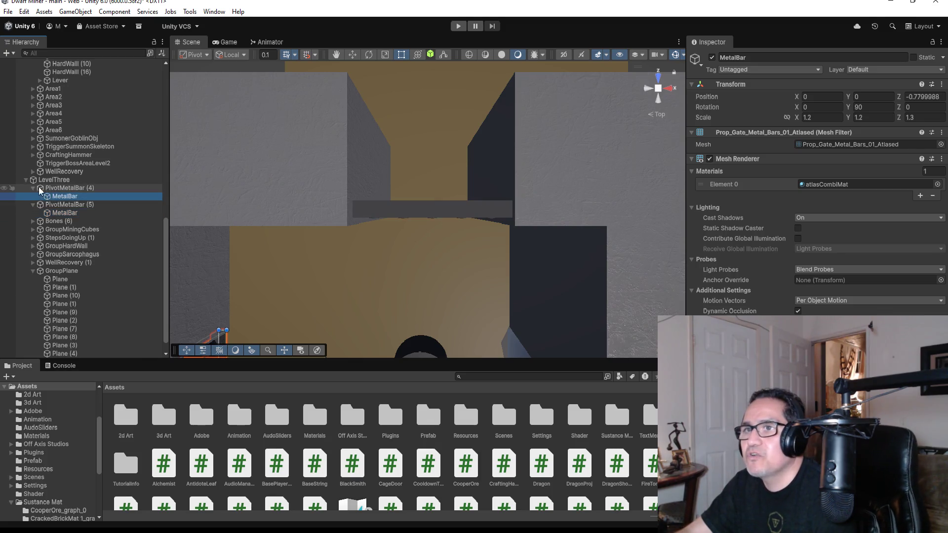
click(32, 187)
click(34, 197)
double_click(29, 182)
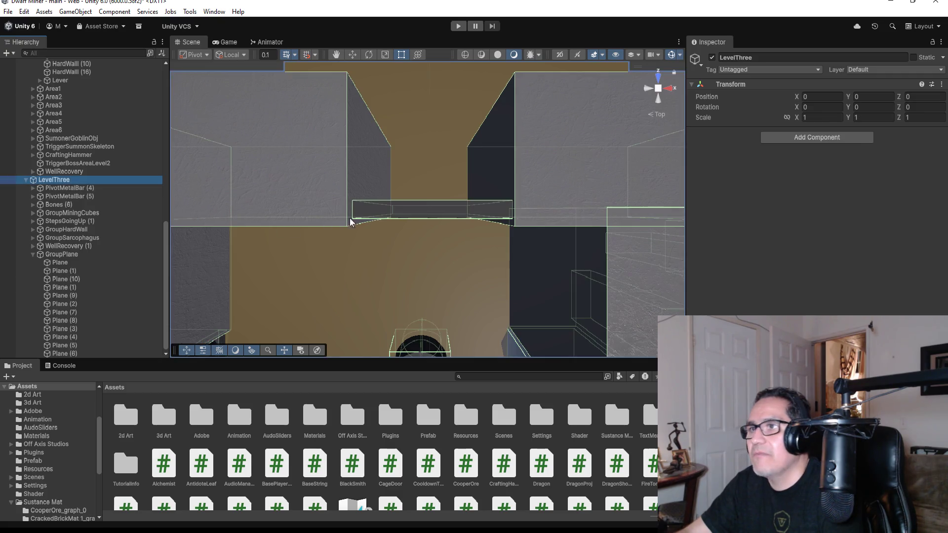
scroll(488, 259, down, 10)
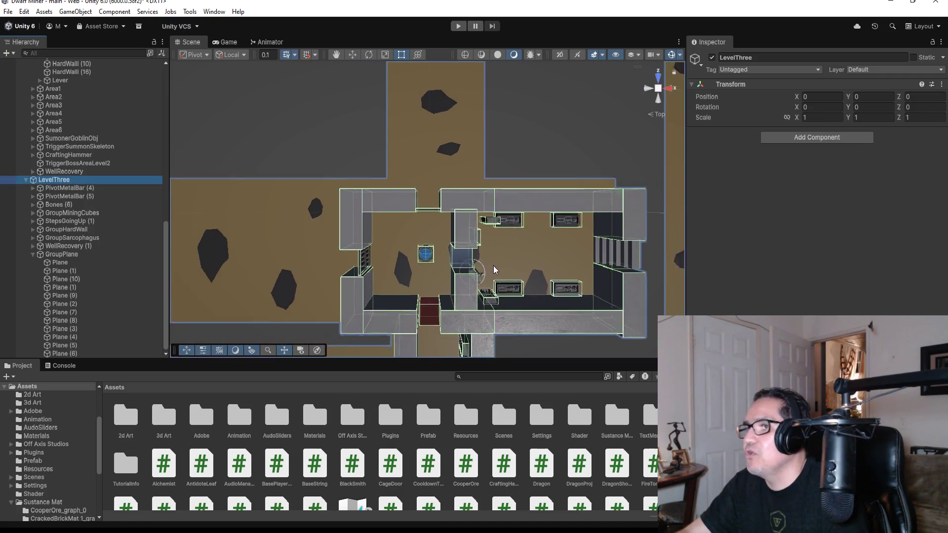
drag(527, 206, 235, 89)
mouse_move(250, 173)
mouse_down()
mouse_move(285, 187)
mouse_move(300, 223)
mouse_up()
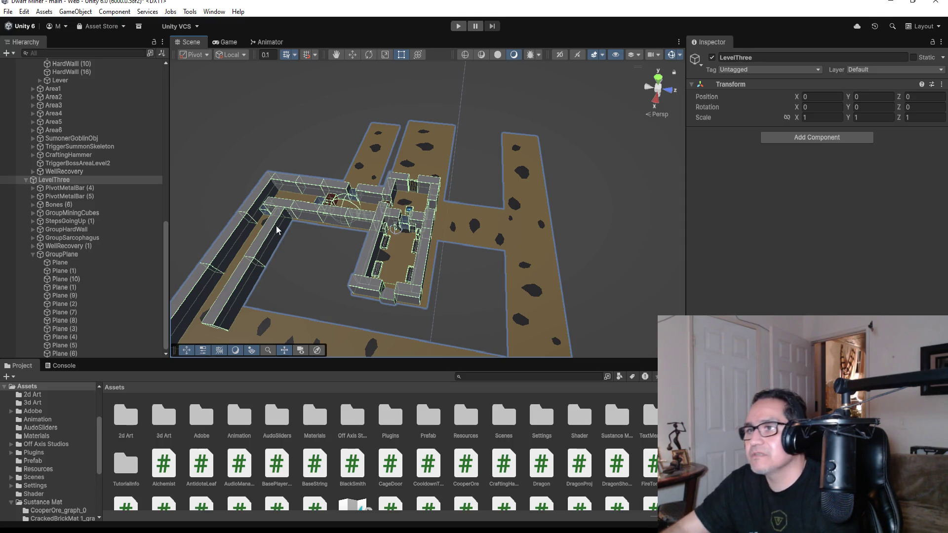
click(657, 87)
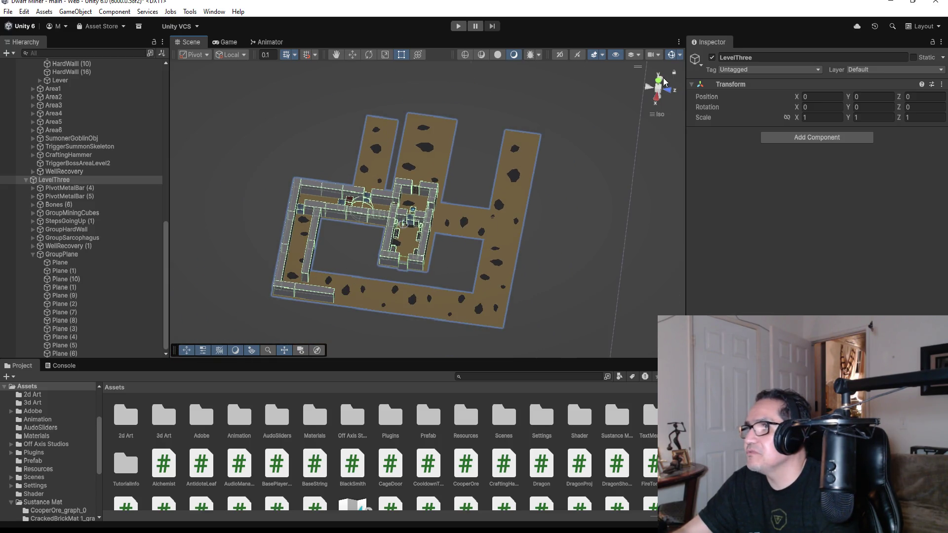
click(663, 82)
click(658, 77)
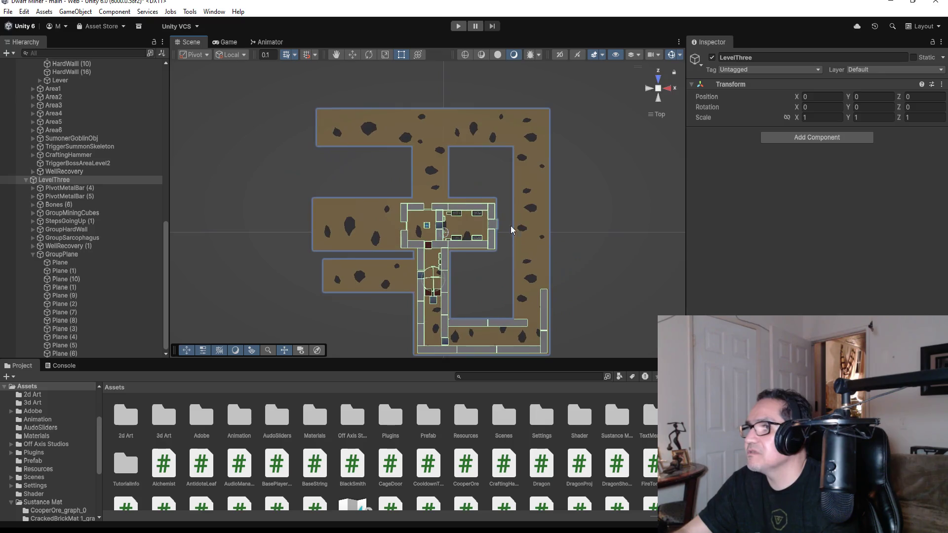
scroll(457, 296, down, 2)
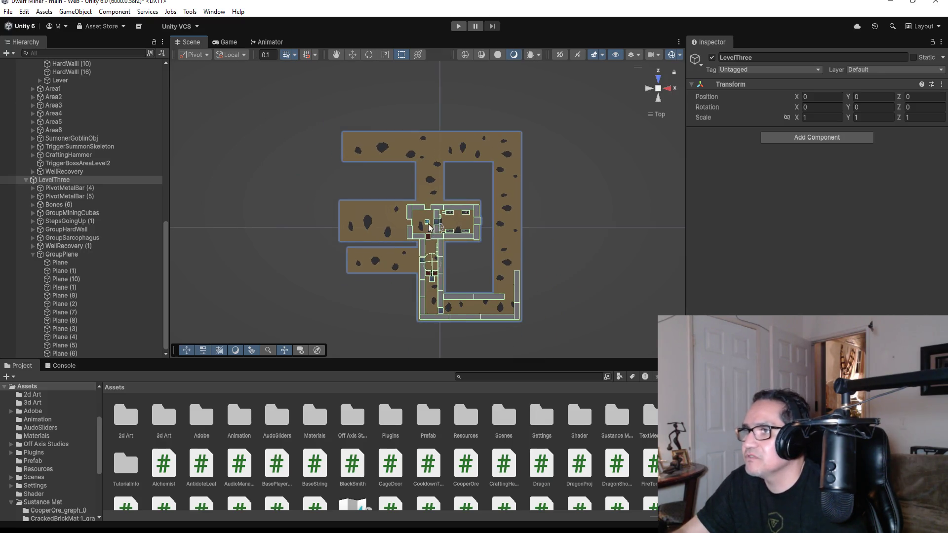
click(468, 298)
key(f)
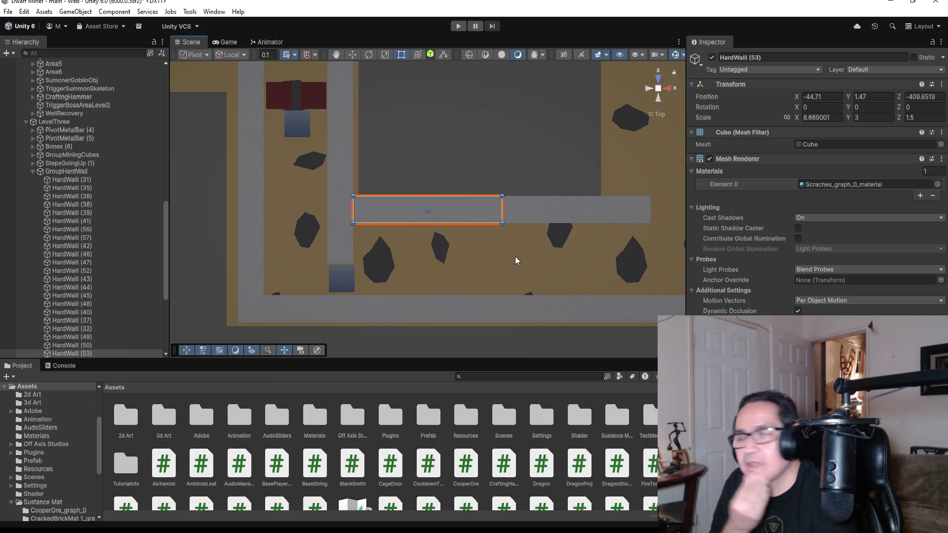
scroll(516, 260, down, 3)
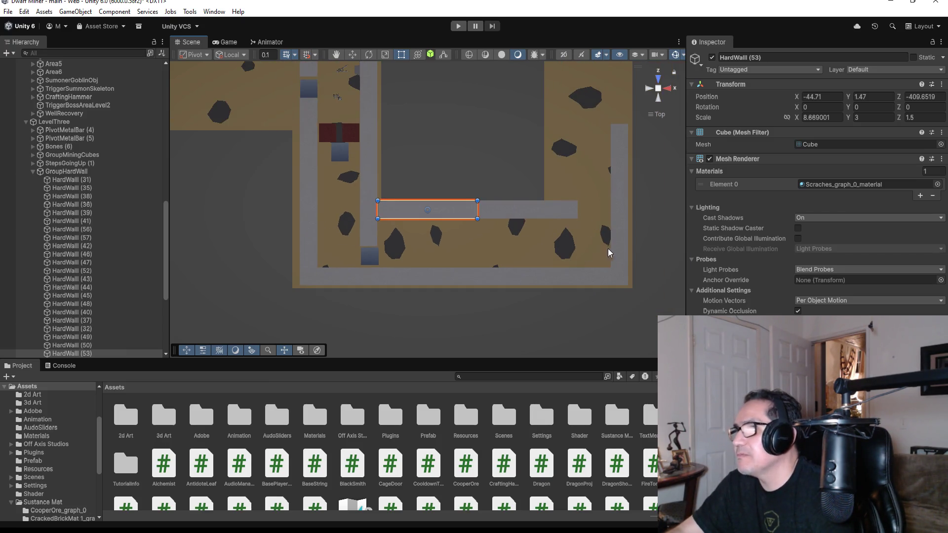
scroll(584, 160, down, 3)
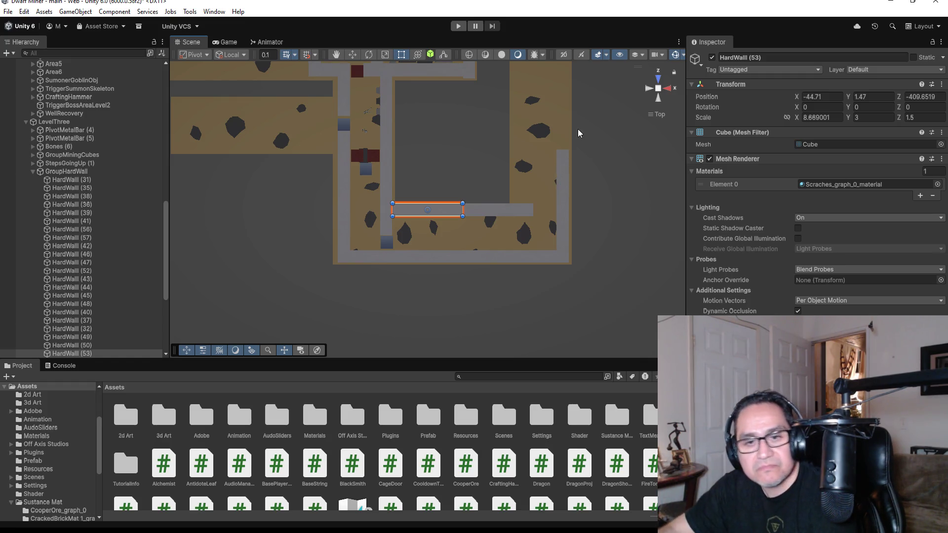
scroll(524, 245, up, 3)
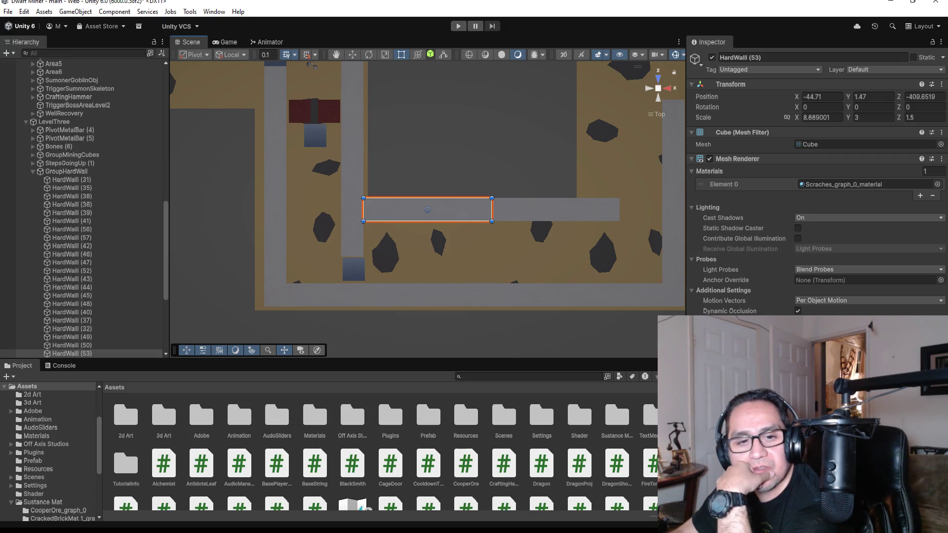
key(alt+Tab)
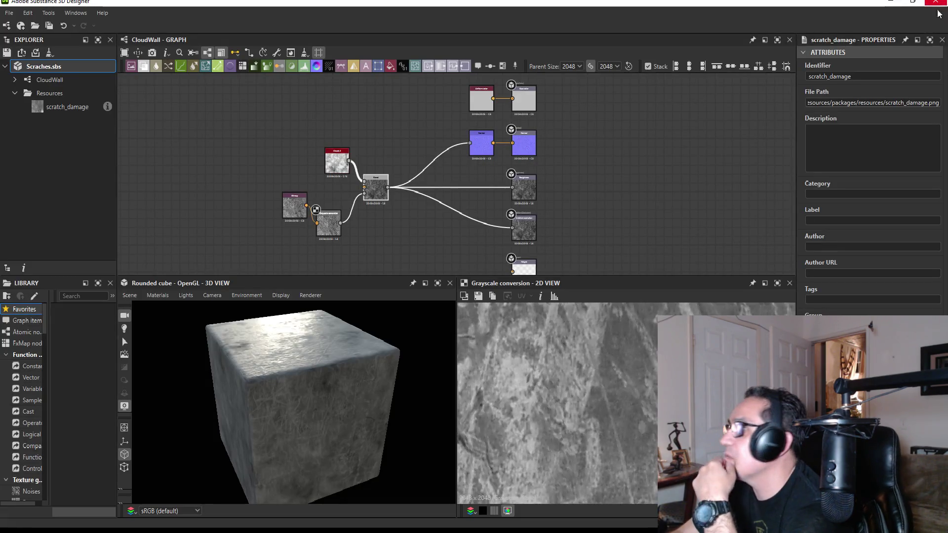
click(940, 2)
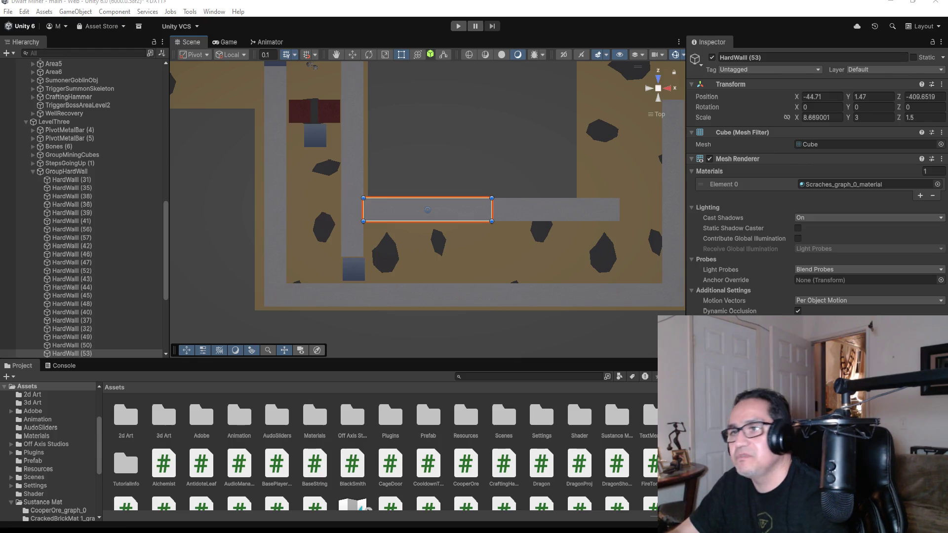
Return to the top-down view, collapse GroupHardWall and GroupPlane, and select GroupMiningCubes.
scroll(461, 274, down, 1)
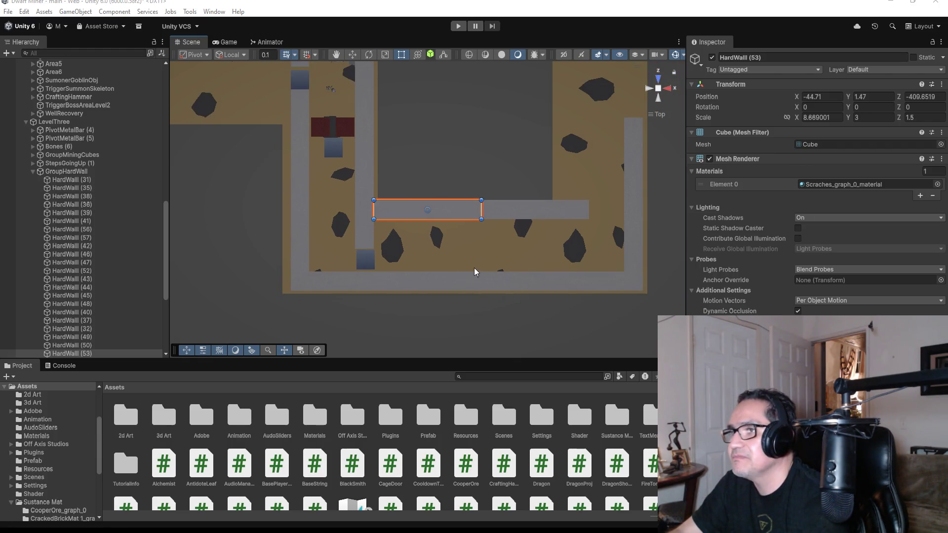
mouse_move(514, 266)
mouse_down()
mouse_move(588, 198)
mouse_move(491, 218)
mouse_move(514, 239)
mouse_move(499, 258)
mouse_up()
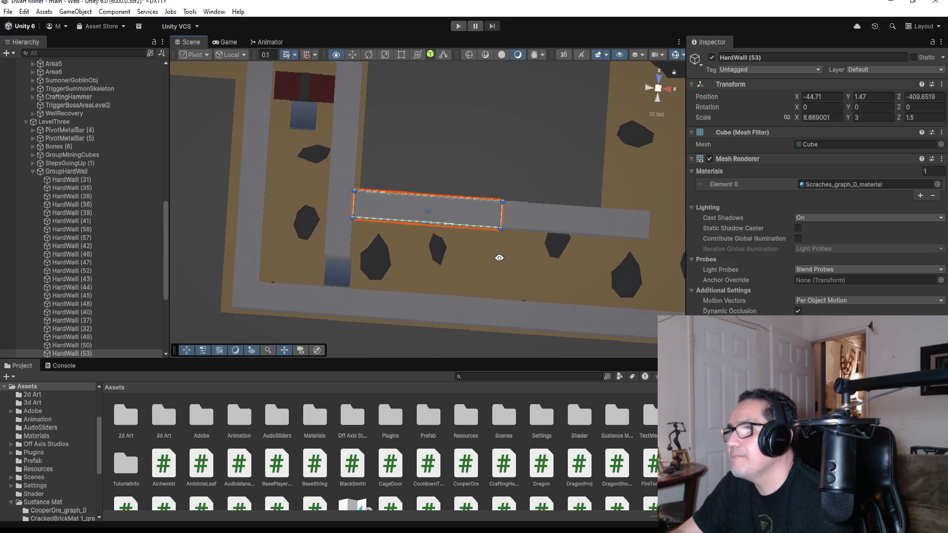
click(657, 79)
click(657, 78)
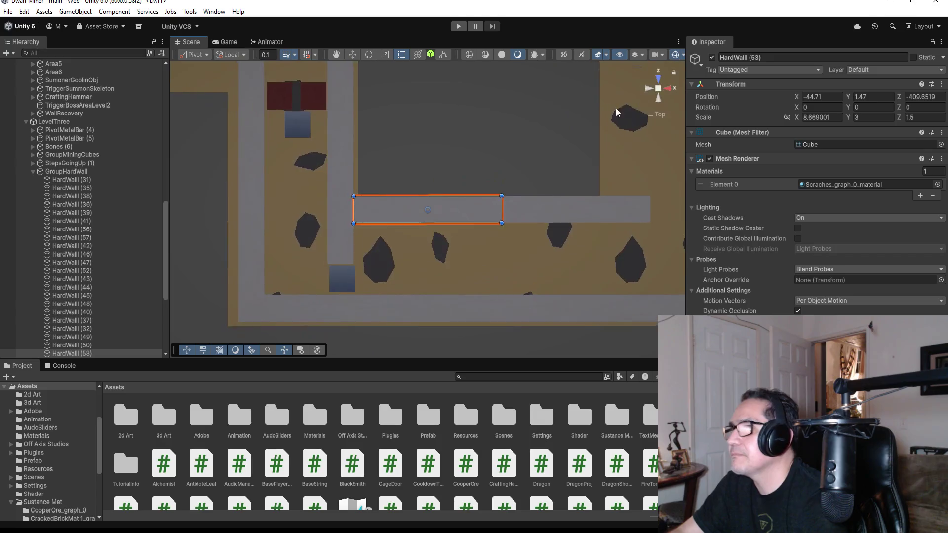
scroll(489, 260, down, 2)
scroll(476, 257, down, 6)
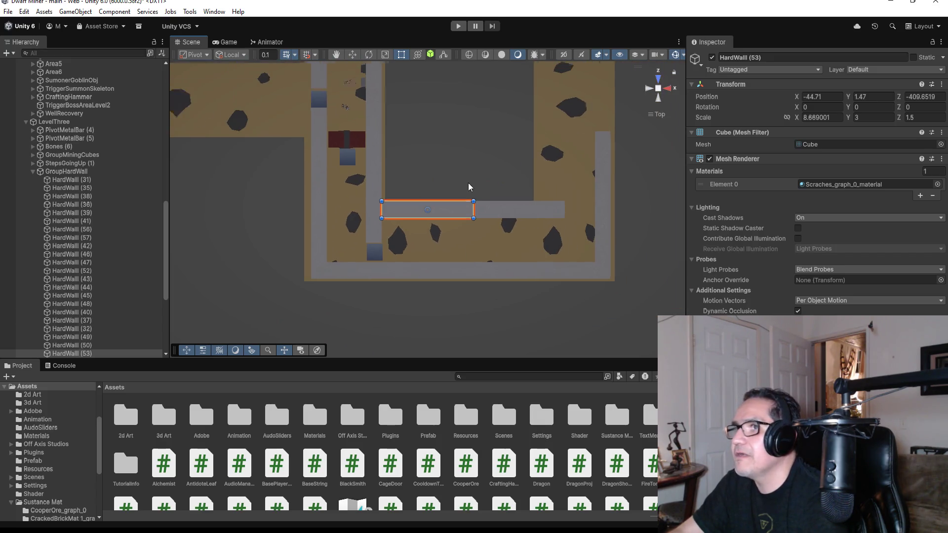
scroll(432, 171, down, 2)
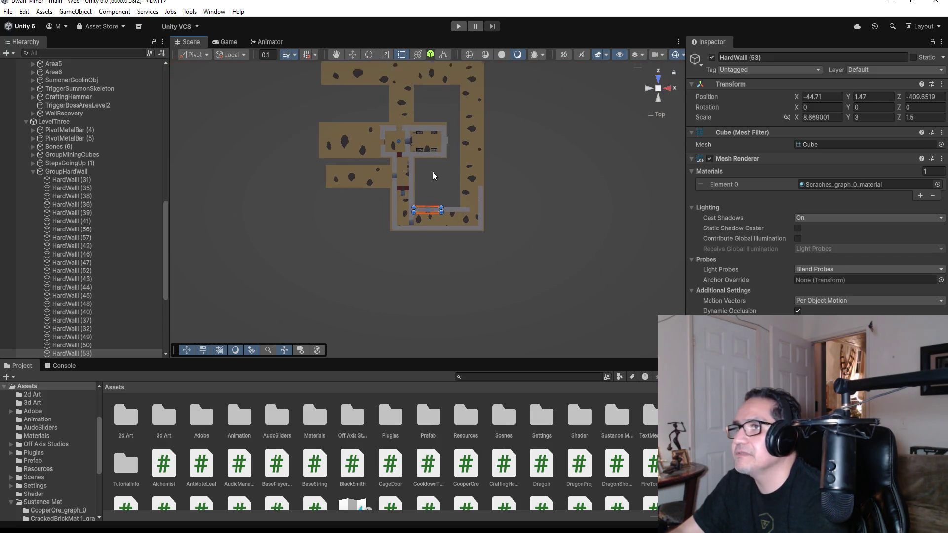
scroll(431, 174, up, 4)
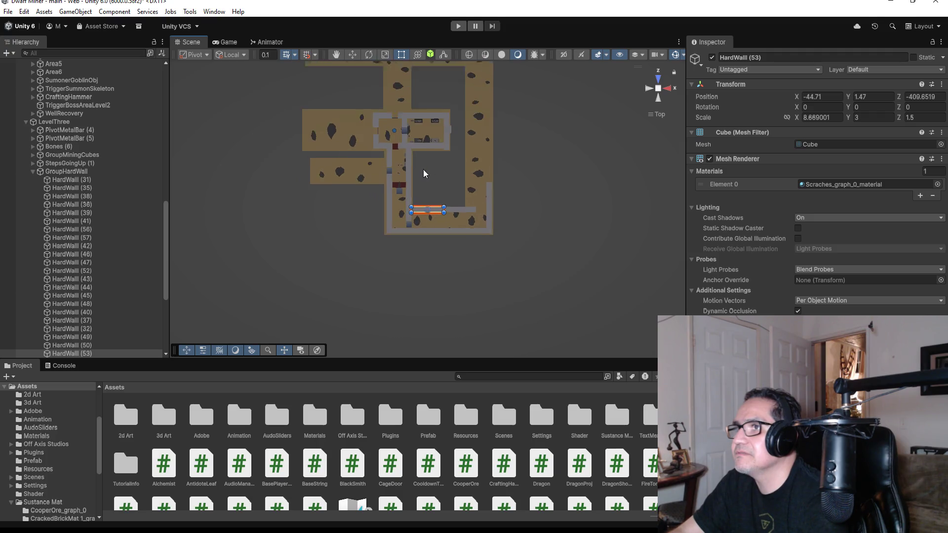
click(32, 171)
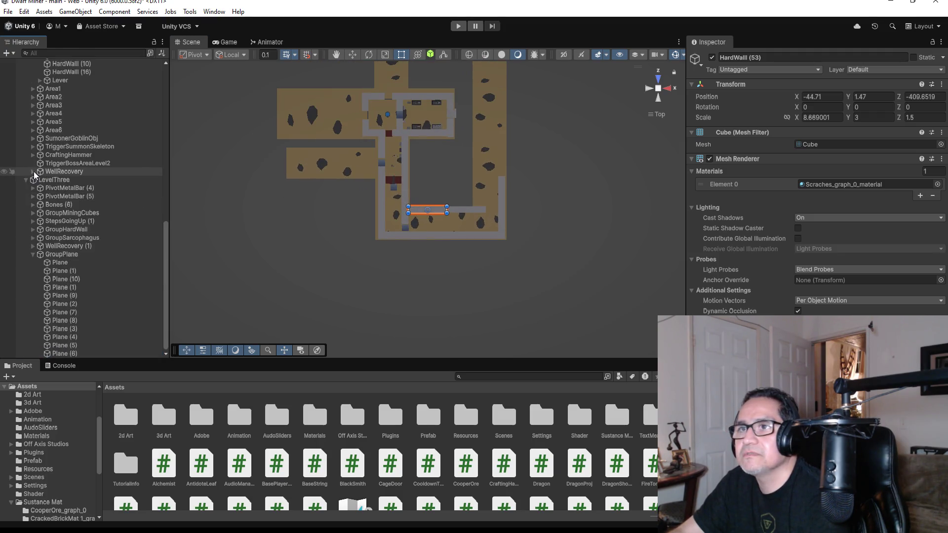
click(33, 254)
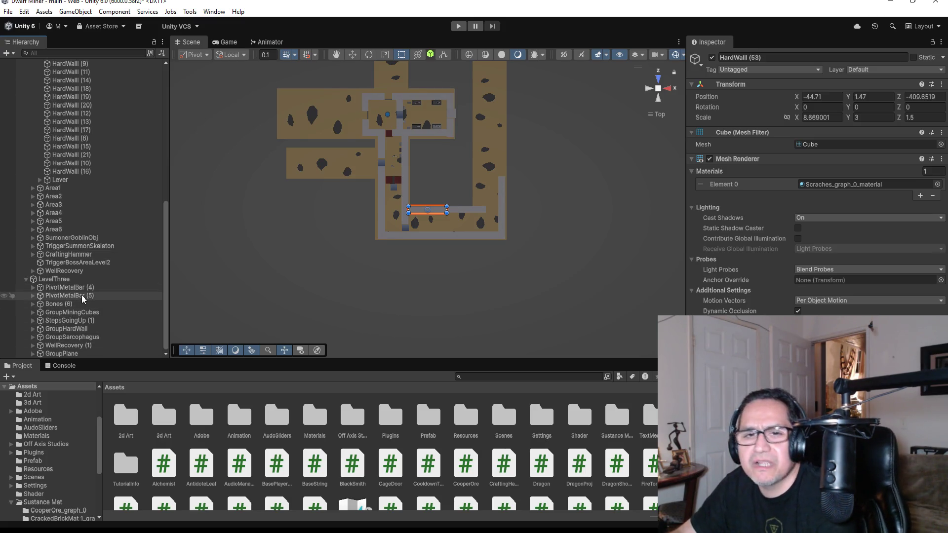
click(87, 313)
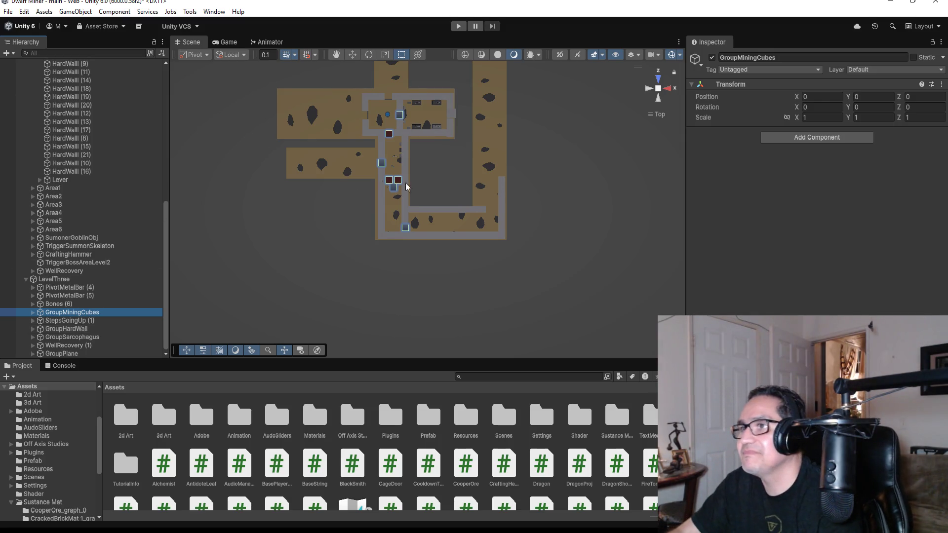
Collapse BossArea and LevelTwo so LevelThree's groups show near the top.
scroll(421, 187, up, 5)
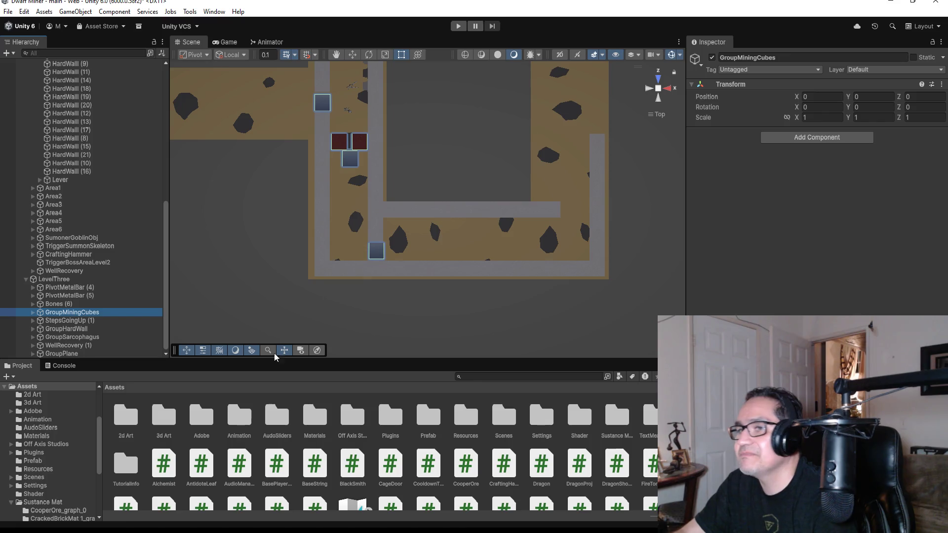
scroll(84, 272, up, 10)
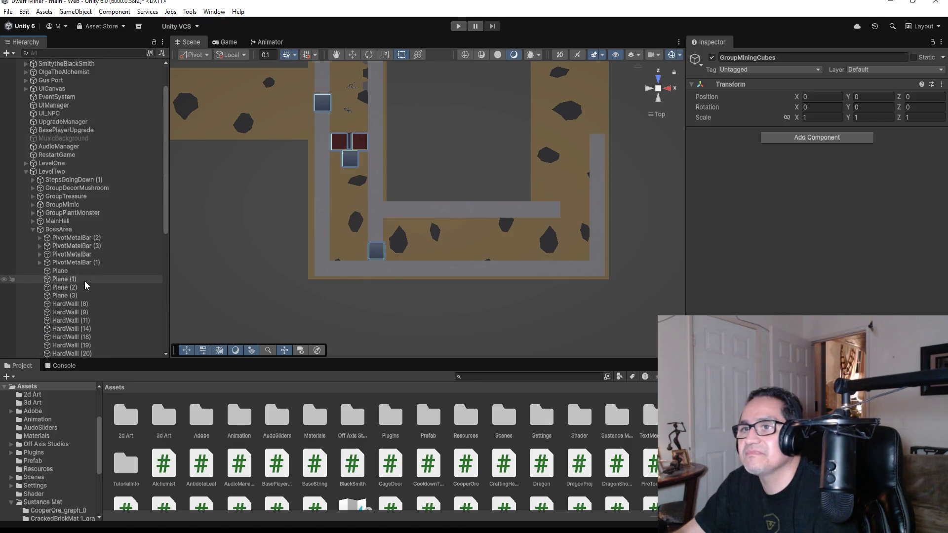
scroll(86, 278, down, 3)
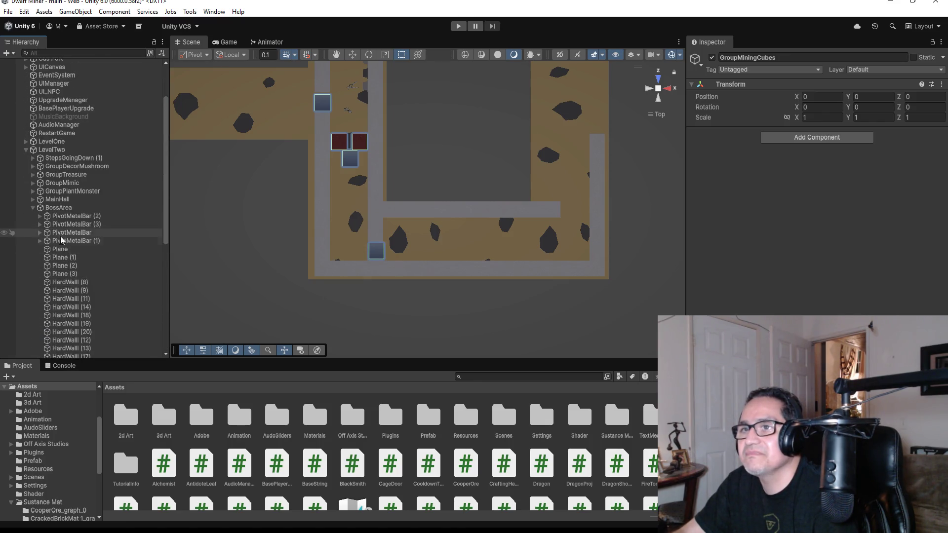
click(33, 207)
click(26, 150)
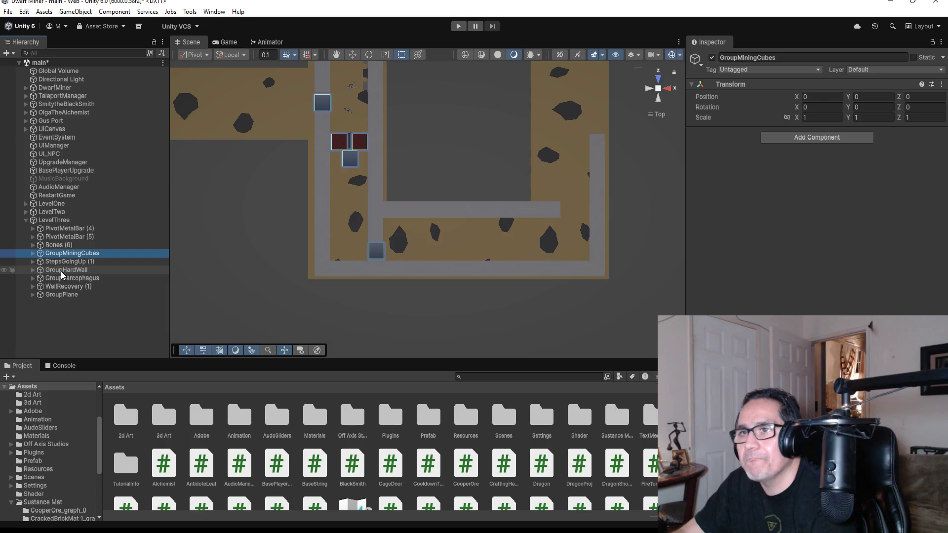
Select KnightSarcophagus inside the expanded GroupSarcophagus in the Hierarchy.
click(32, 279)
scroll(71, 312, down, 3)
click(39, 221)
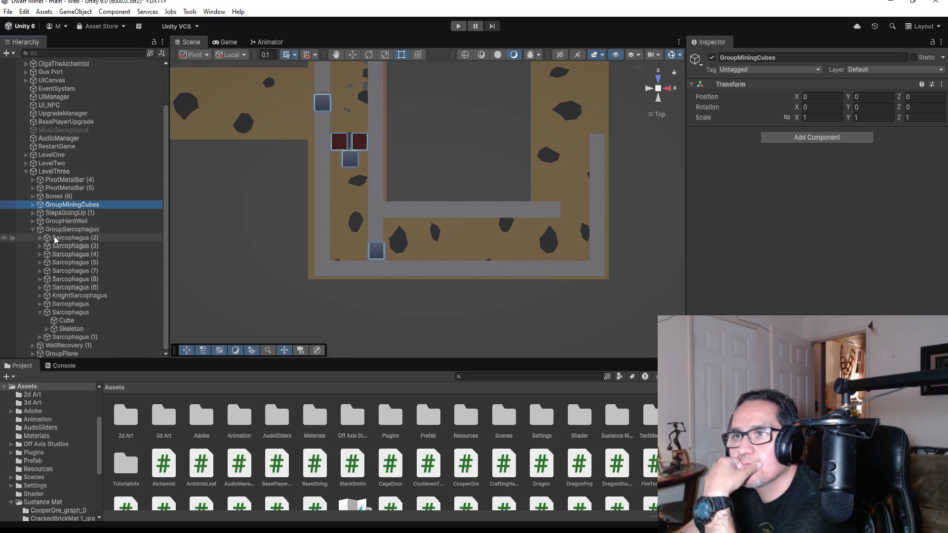
click(81, 295)
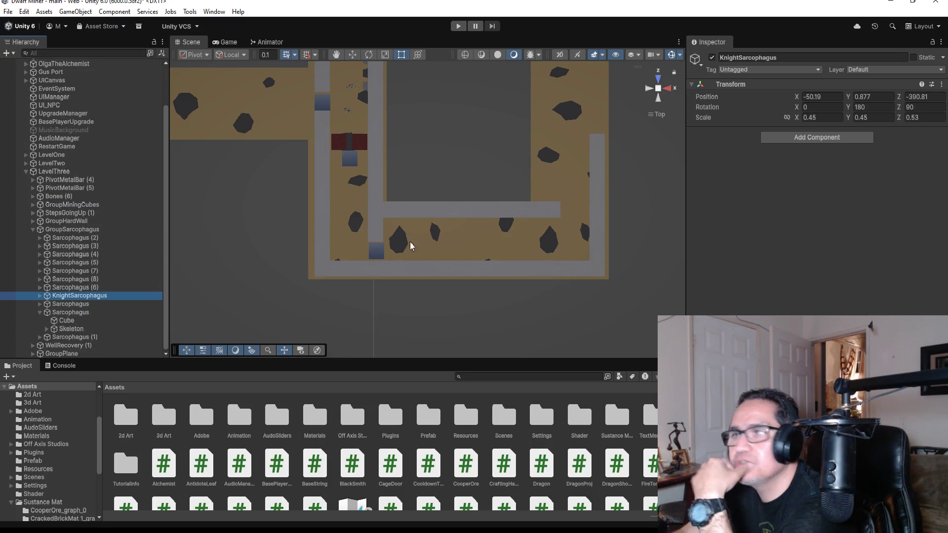
scroll(502, 225, down, 5)
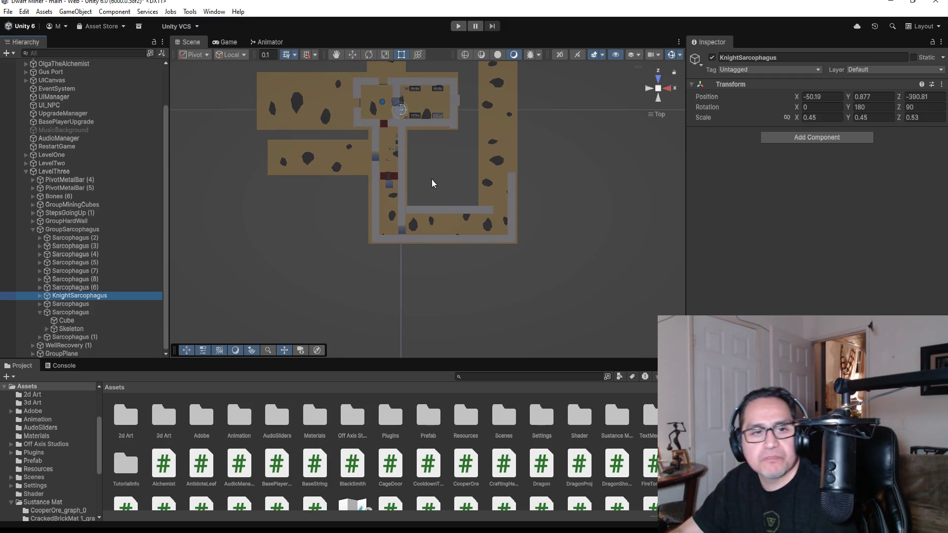
click(79, 296)
key(Return)
key(Down)
key(Down)
key(Up)
key(Up)
Duplicate KnightSarcophagus and move the copy down into the lower corridor.
key(ctrl+d)
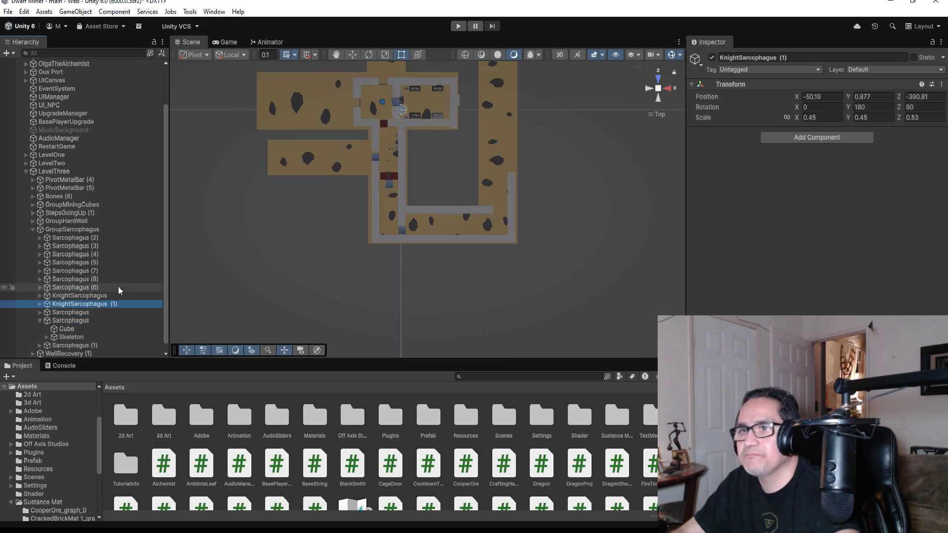
click(353, 55)
drag(400, 150, 401, 267)
drag(441, 226, 490, 230)
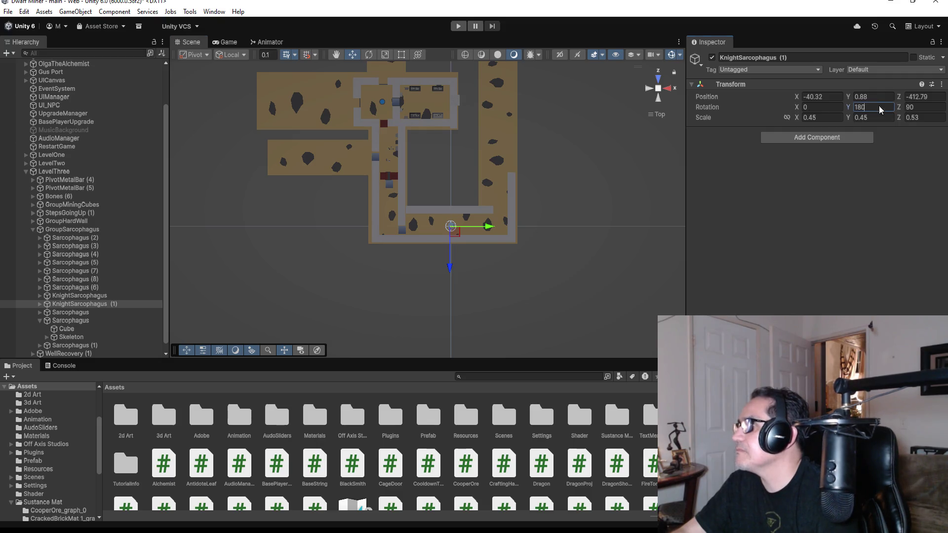
text(90)
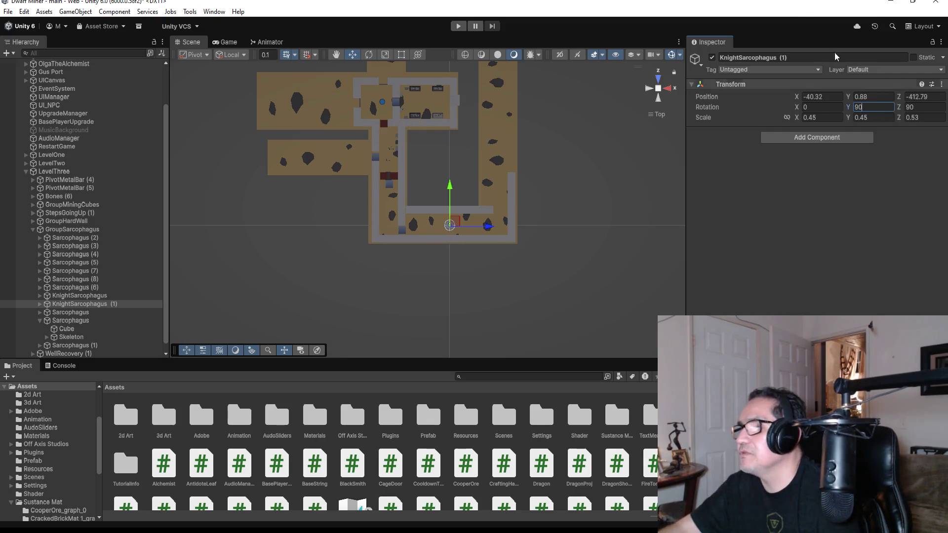
double_click(109, 304)
scroll(488, 255, down, 10)
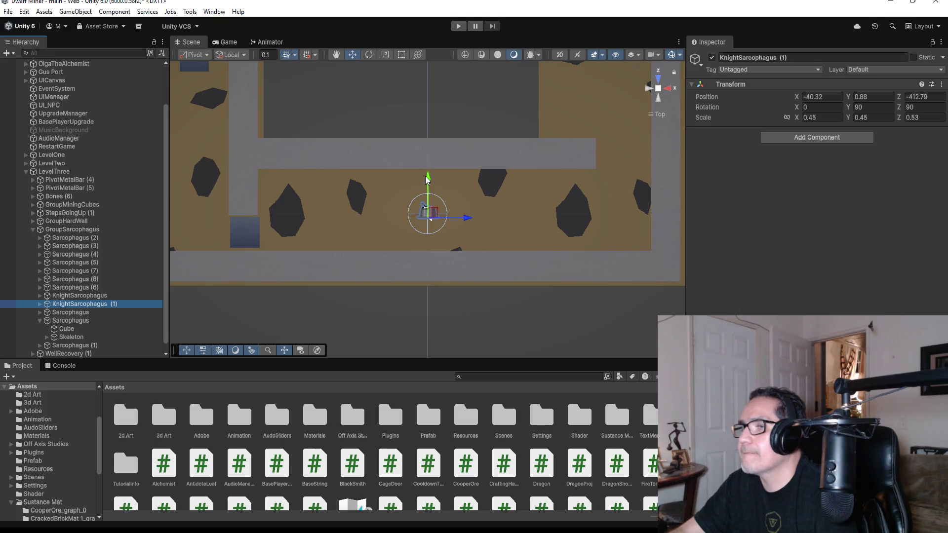
drag(429, 178, 430, 210)
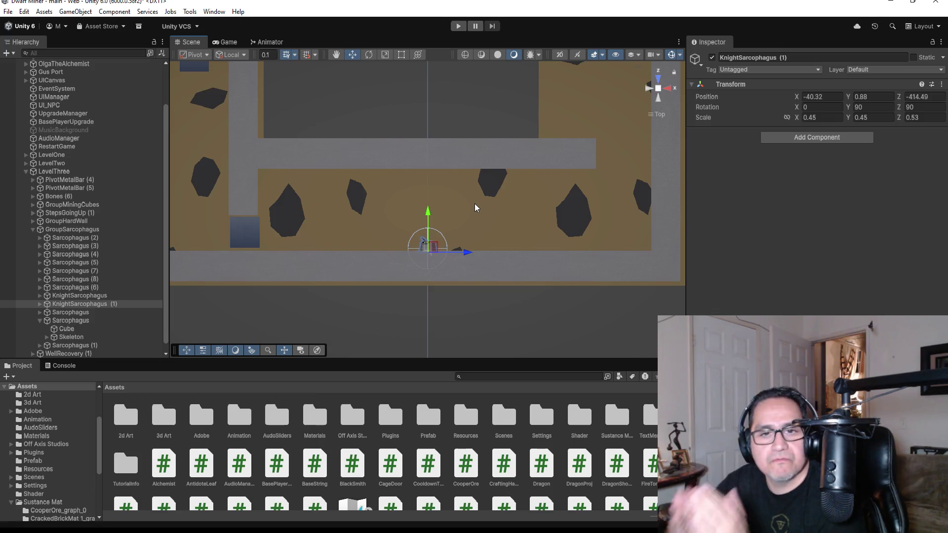
Set the copy's Y rotation to 0 and fine-tune it to X -40.54, Z -413.58.
click(864, 107)
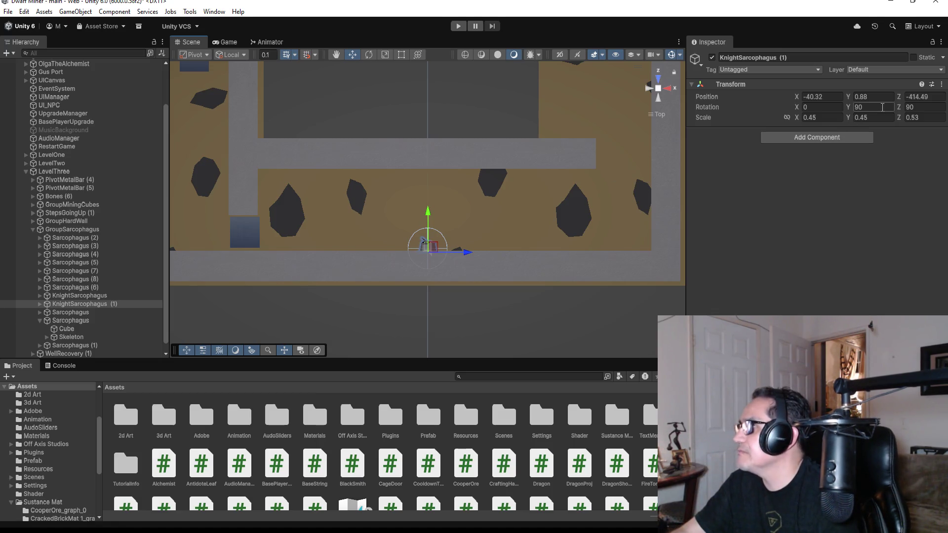
text(0)
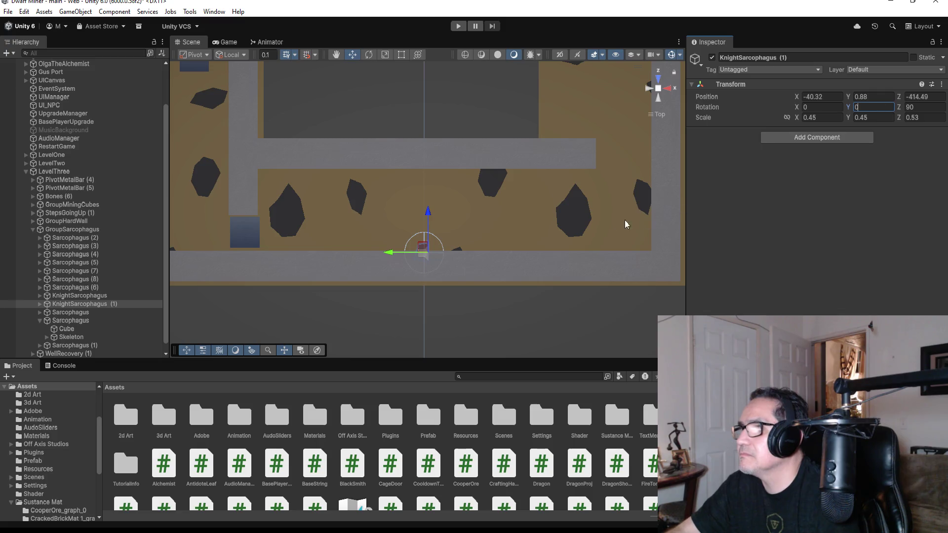
drag(428, 220, 429, 197)
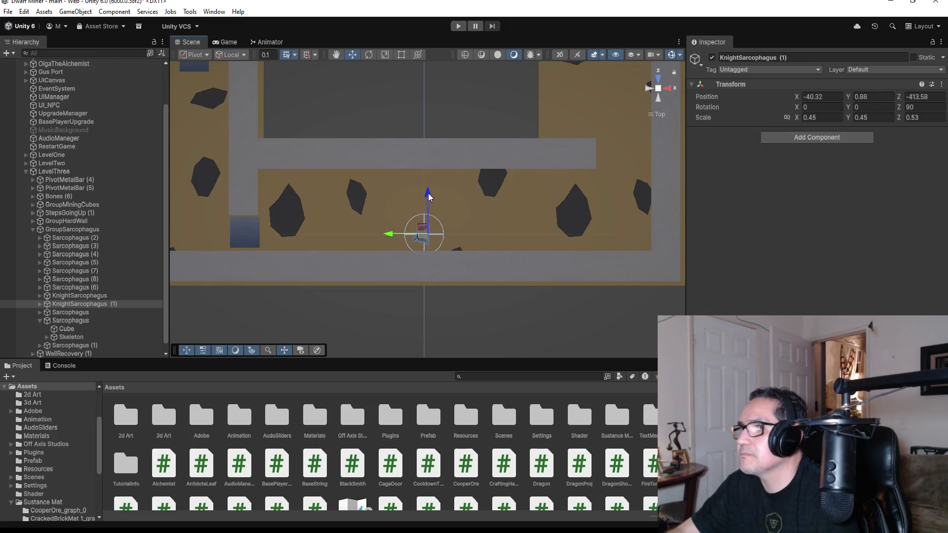
drag(389, 234, 383, 236)
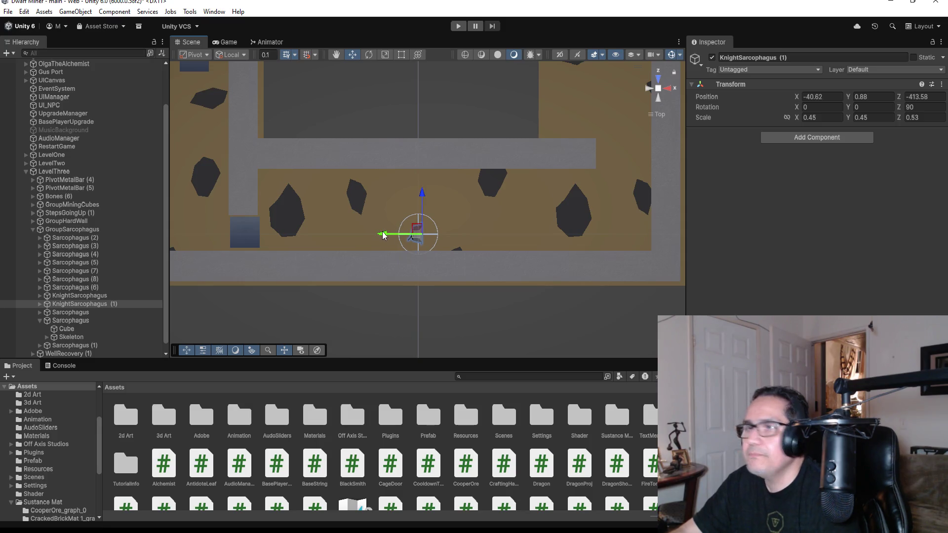
drag(383, 235, 386, 234)
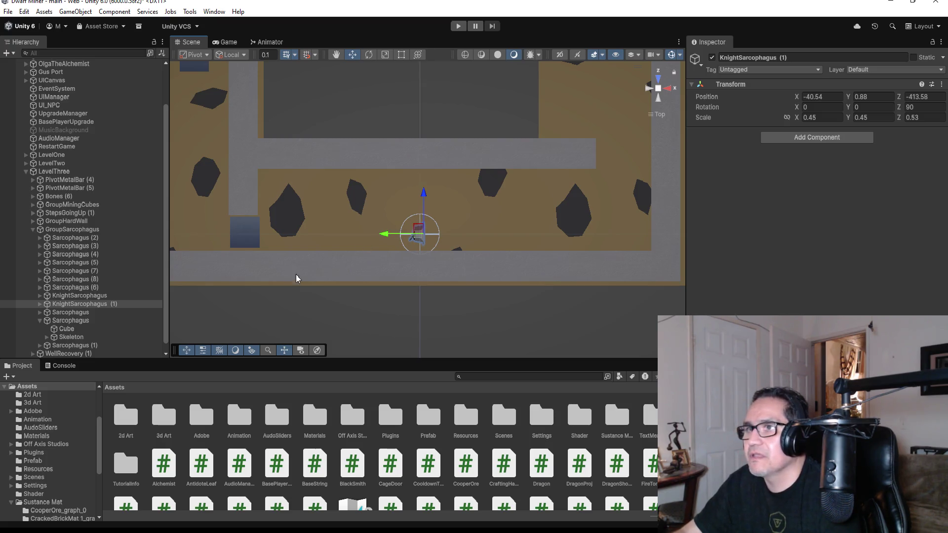
click(258, 242)
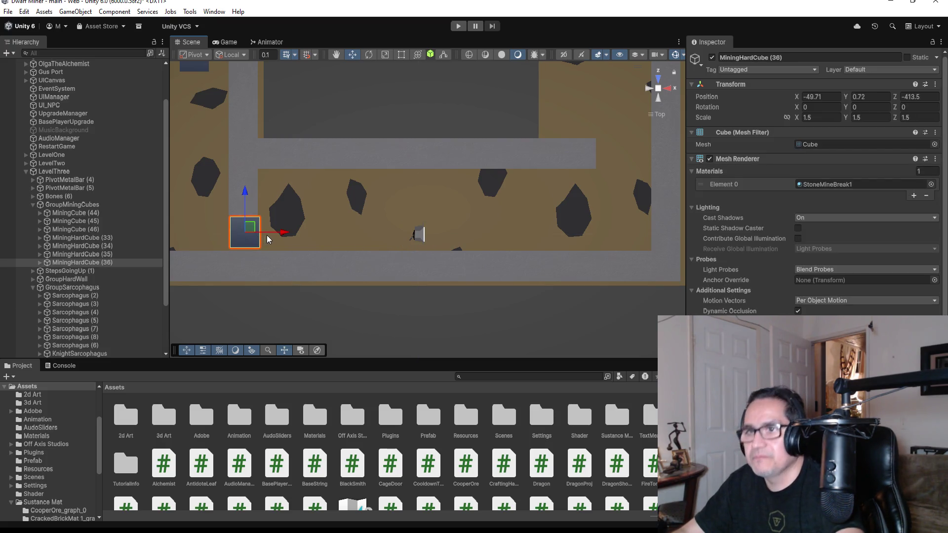
Duplicate MiningHardCube (36) three times and drag the copies beside the sarcophagus.
key(ctrl+d)
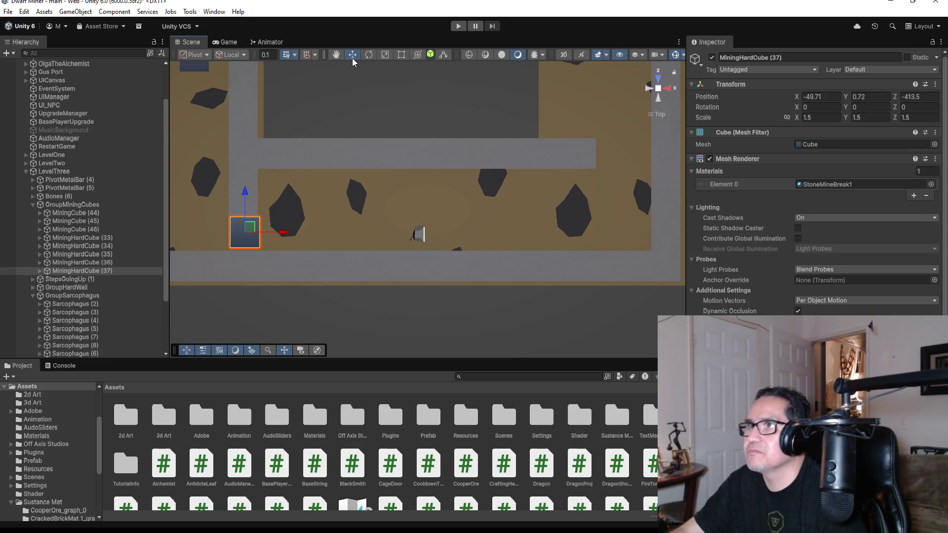
mouse_move(280, 231)
mouse_down()
mouse_move(487, 236)
mouse_move(477, 240)
mouse_up()
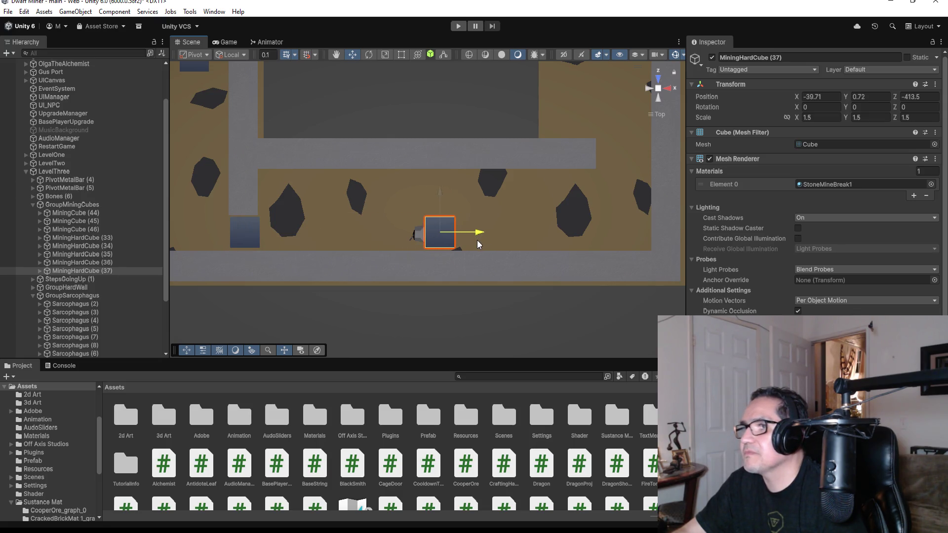
mouse_move(541, 196)
mouse_down()
mouse_move(436, 214)
mouse_move(488, 216)
mouse_up()
key(ctrl+d)
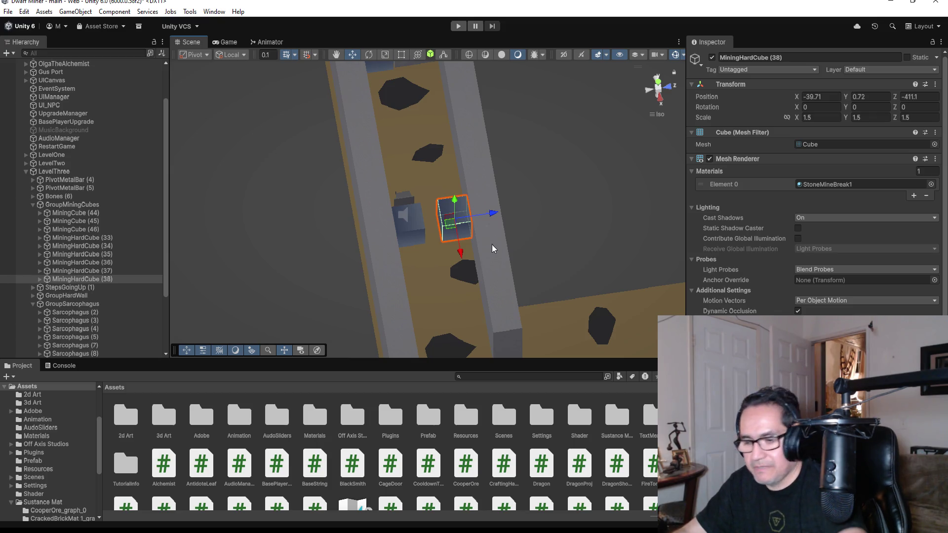
key(ctrl+d)
drag(461, 247, 478, 290)
drag(508, 252, 478, 252)
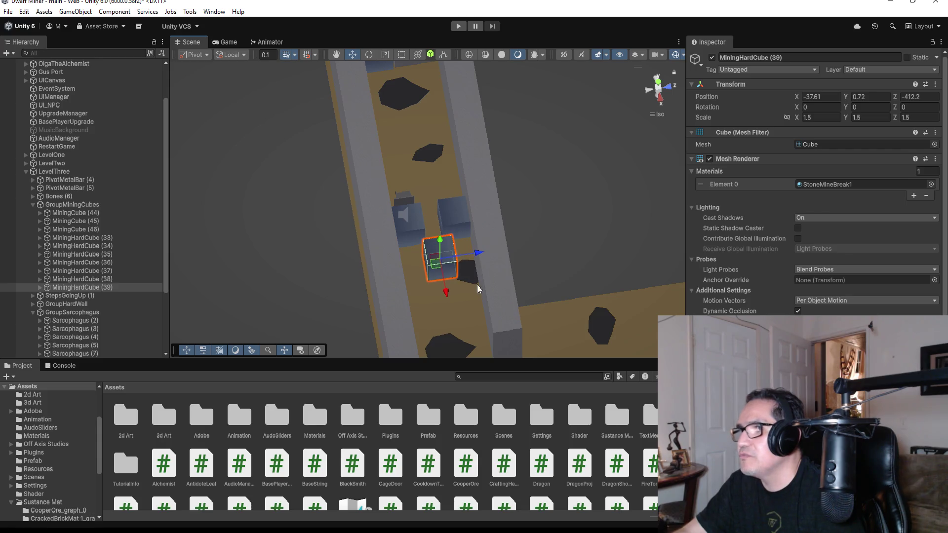
drag(445, 292, 438, 283)
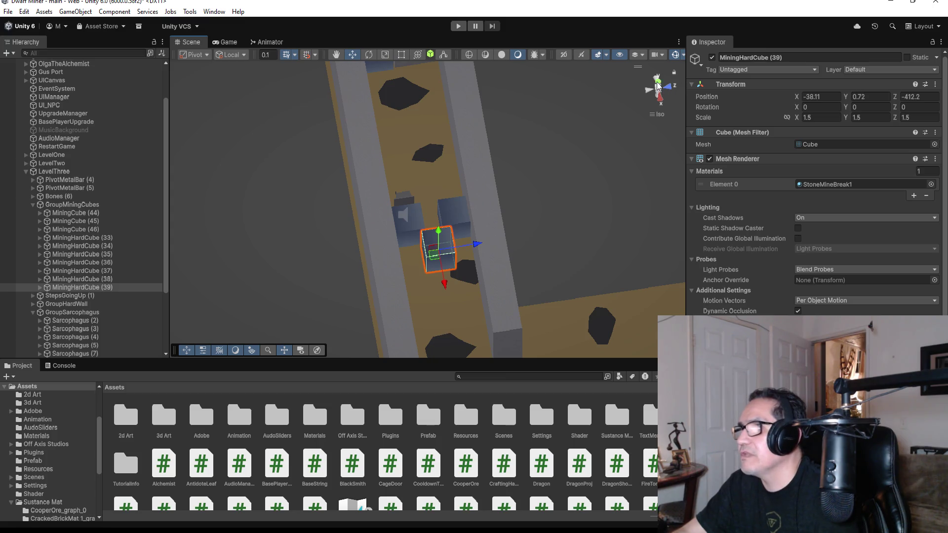
Check the cube layout from above, with (39) at X -38.11, Z -412.2, and collapse GroupMiningCubes.
click(657, 84)
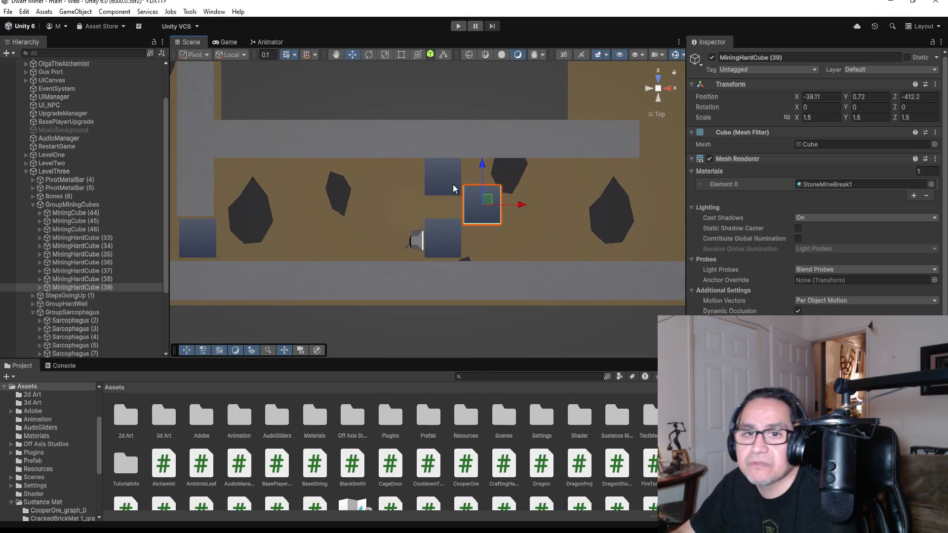
scroll(451, 197, down, 3)
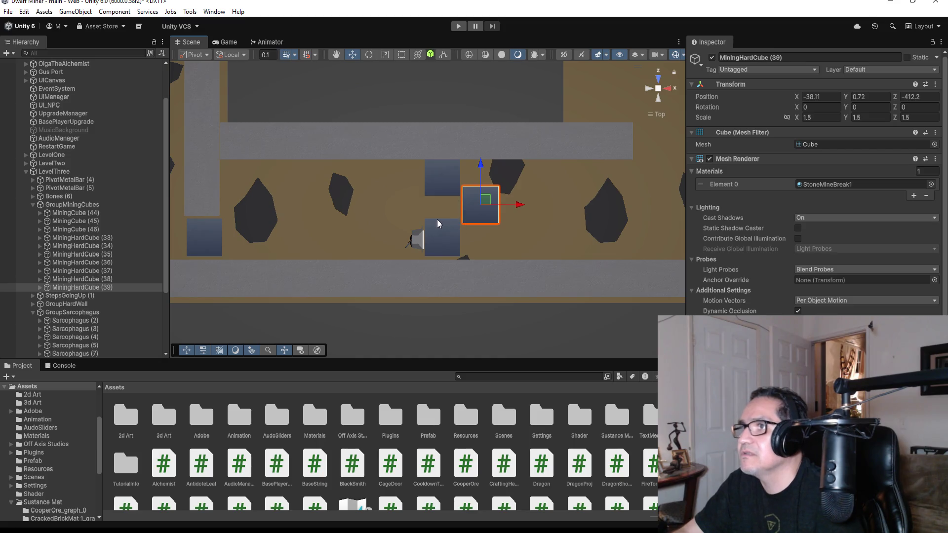
mouse_move(450, 207)
mouse_down()
mouse_move(582, 126)
mouse_move(508, 148)
mouse_move(447, 142)
mouse_move(430, 155)
mouse_up()
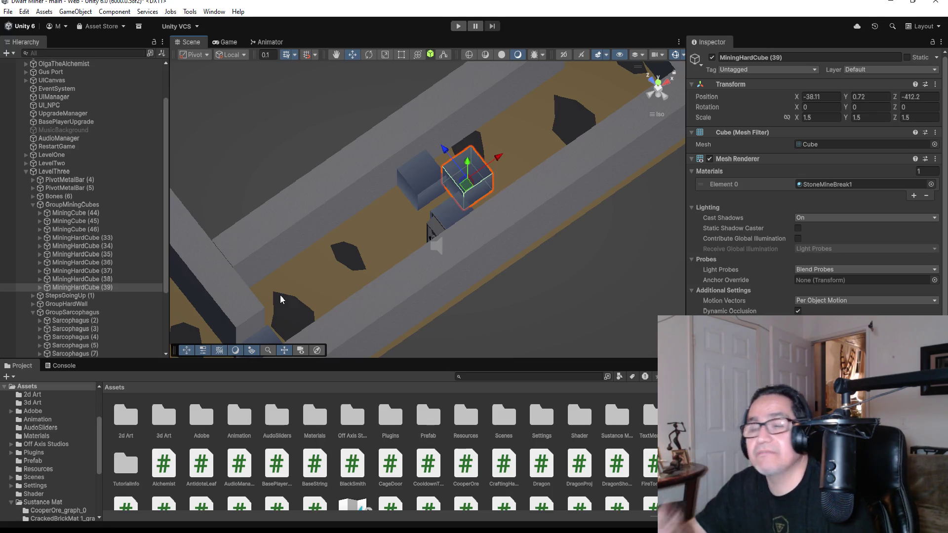
click(662, 85)
scroll(348, 211, down, 5)
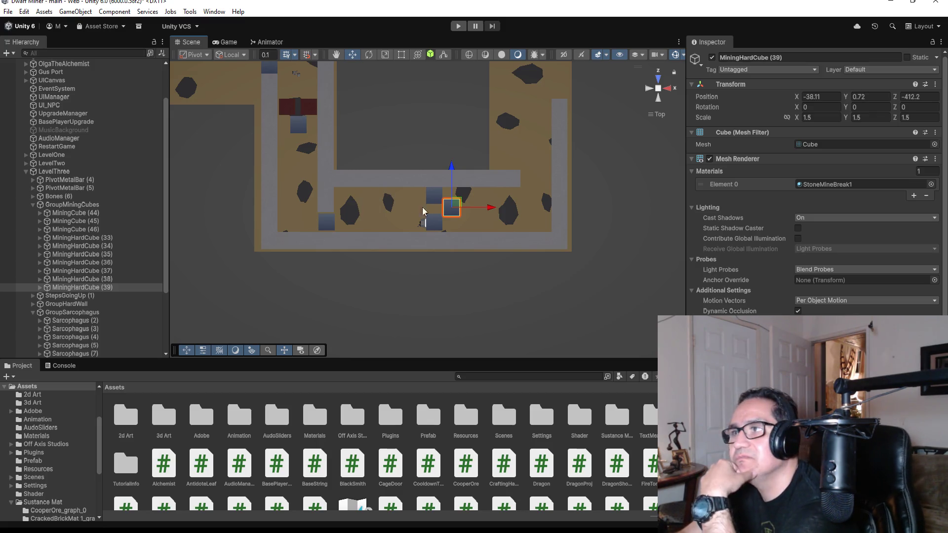
scroll(517, 212, down, 3)
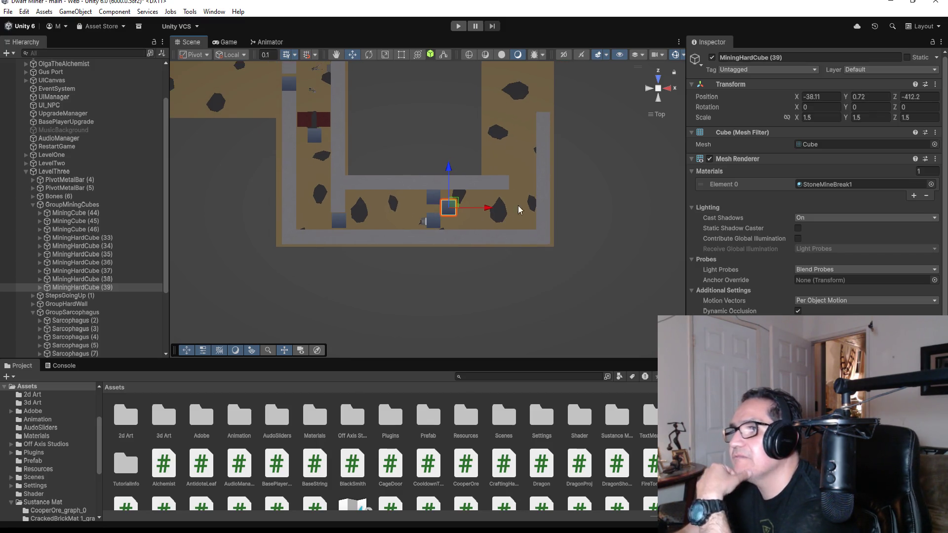
scroll(465, 123, down, 3)
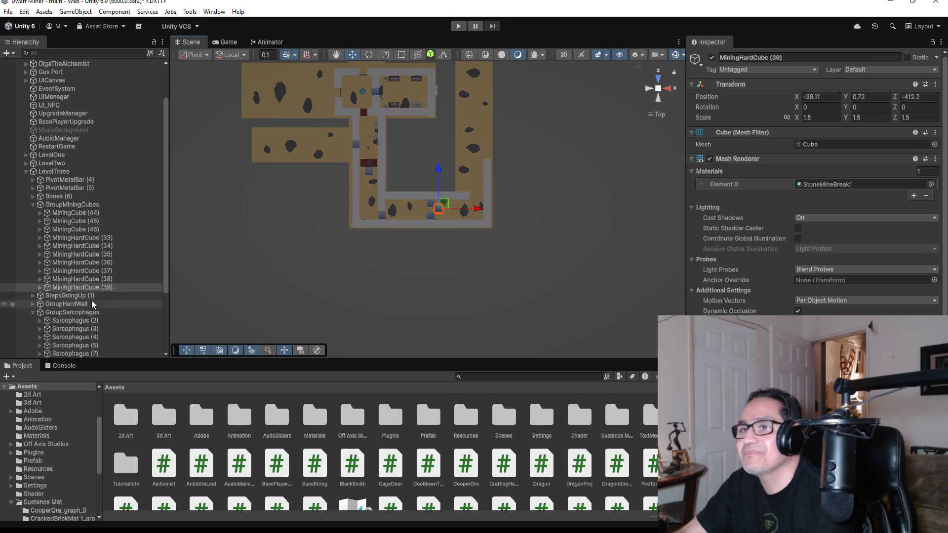
click(35, 206)
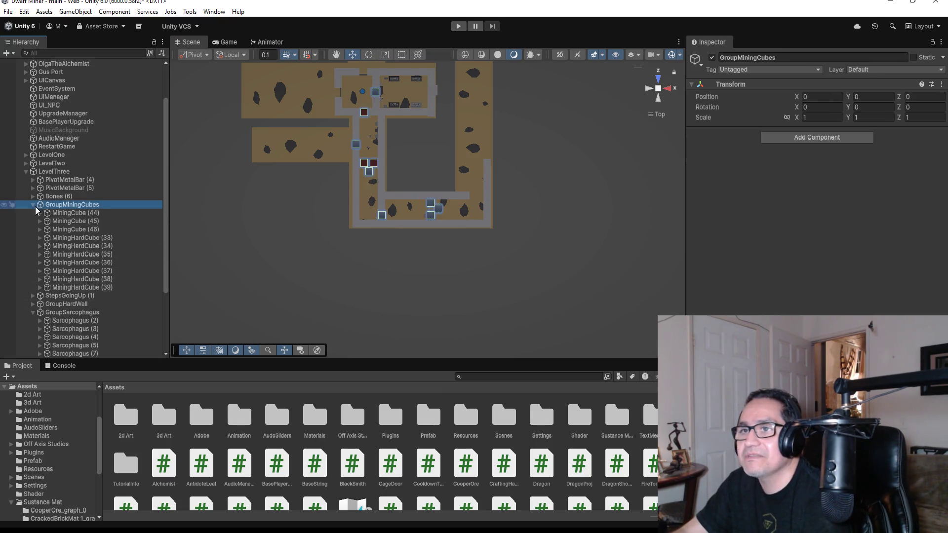
click(33, 206)
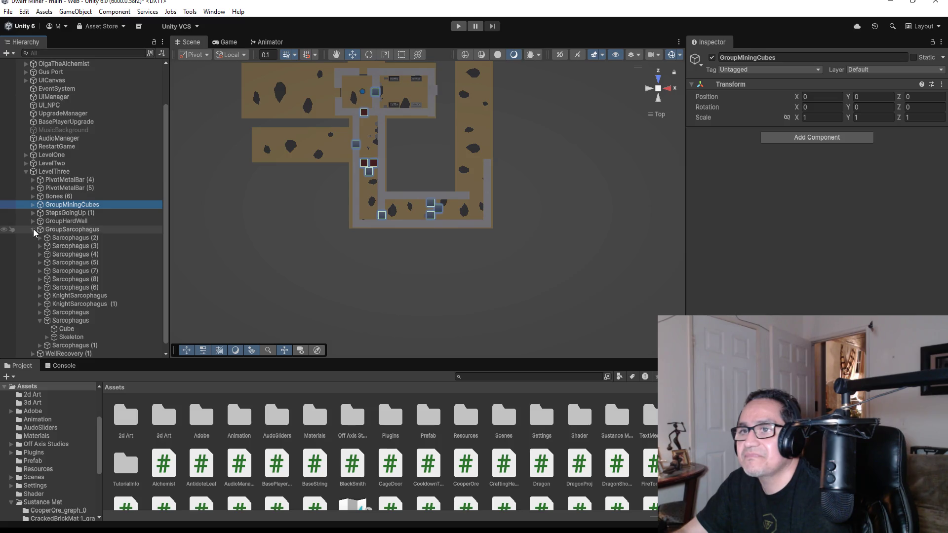
Collapse GroupSarcophagus, zoom out, and select floor Plane (10) on the level's left.
click(34, 229)
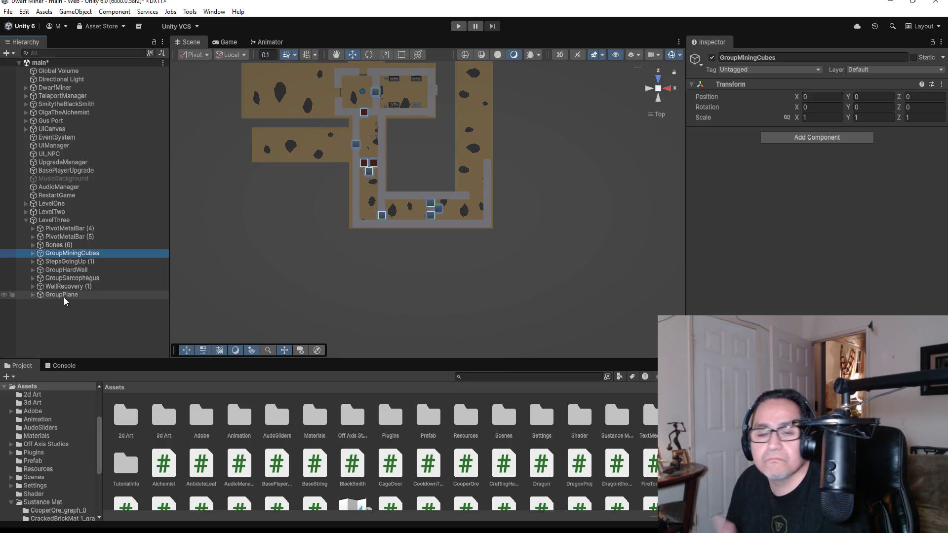
scroll(496, 146, down, 5)
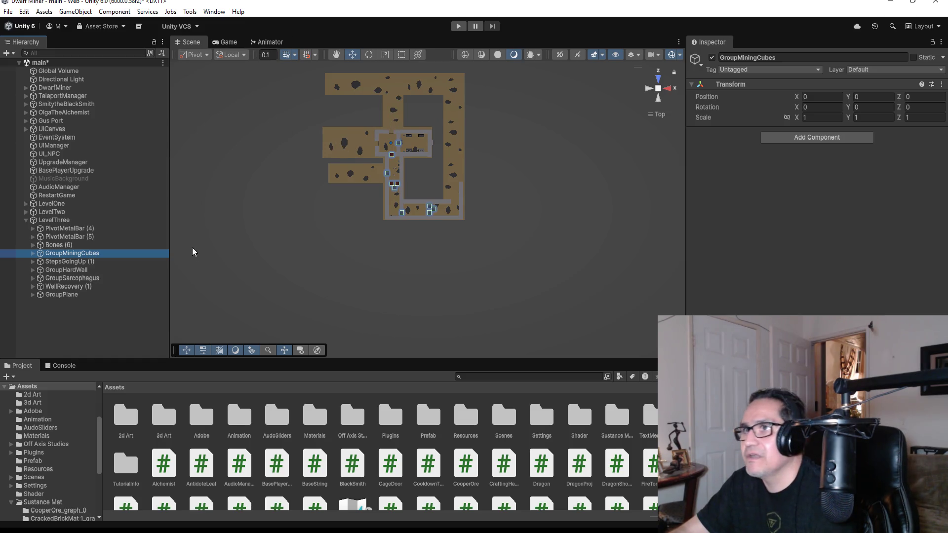
scroll(292, 227, down, 3)
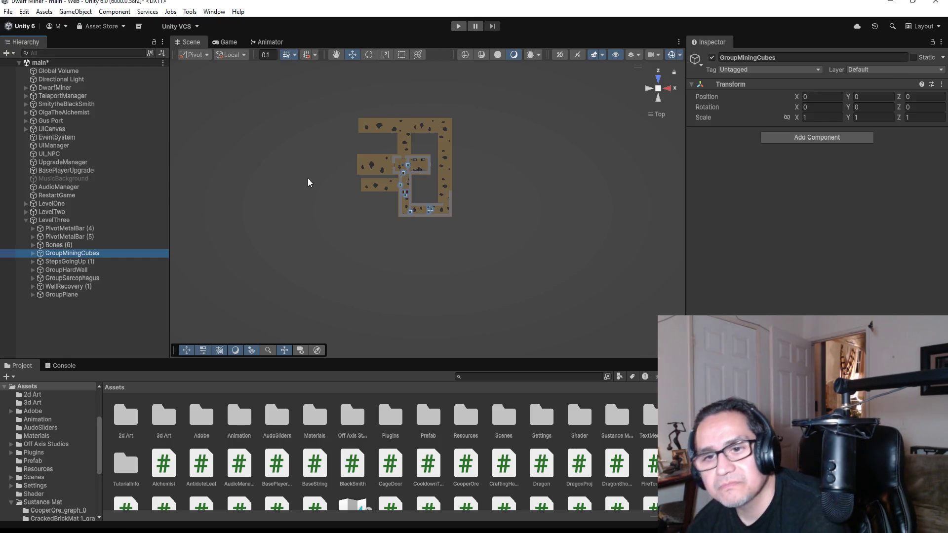
scroll(351, 175, up, 3)
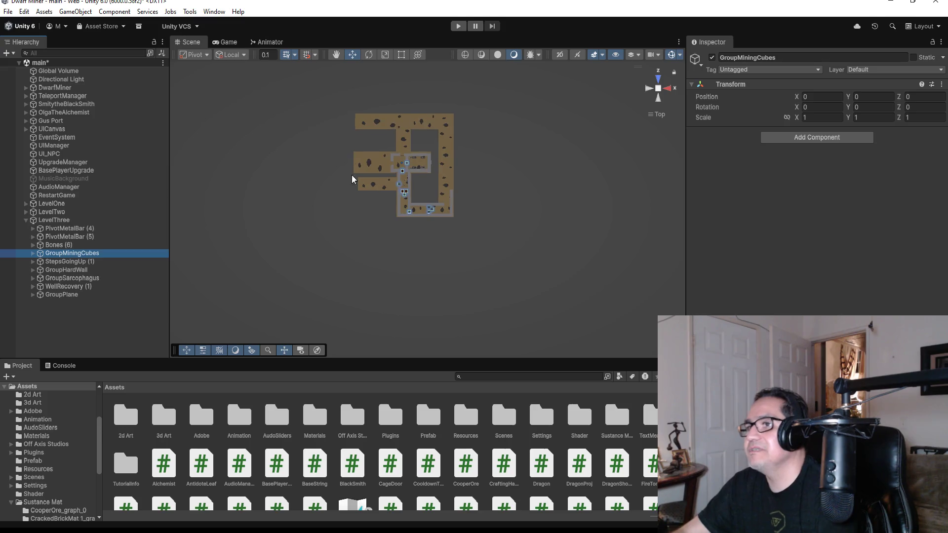
scroll(341, 147, down, 2)
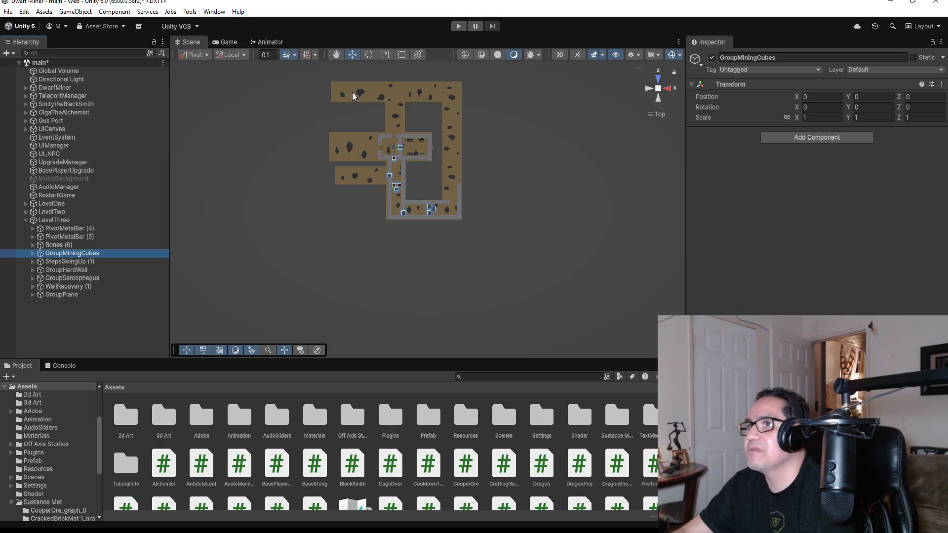
click(355, 178)
Trim Plane (10) to Y scale 237.78 and Plane (8) to 382.057 using the Rect Tool.
scroll(340, 177, up, 2)
scroll(330, 176, up, 2)
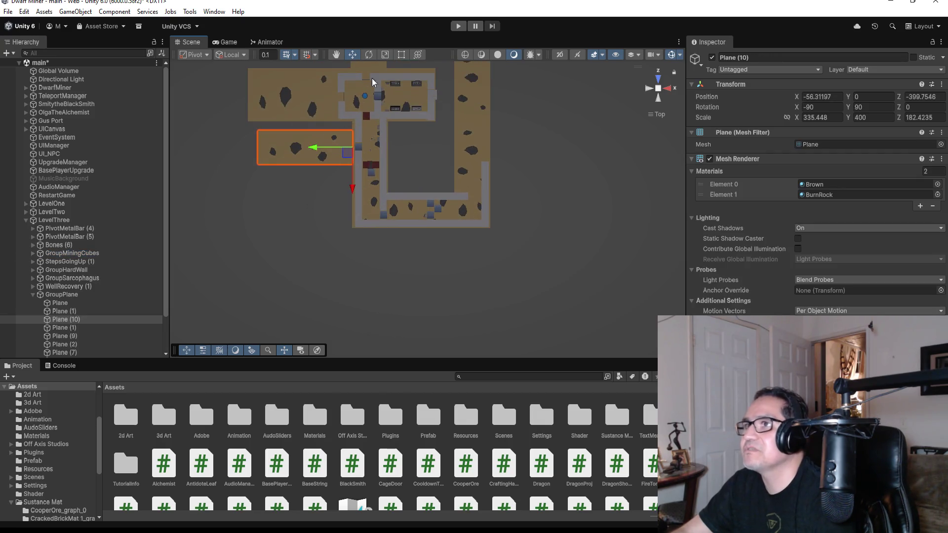
click(405, 55)
drag(257, 146, 296, 144)
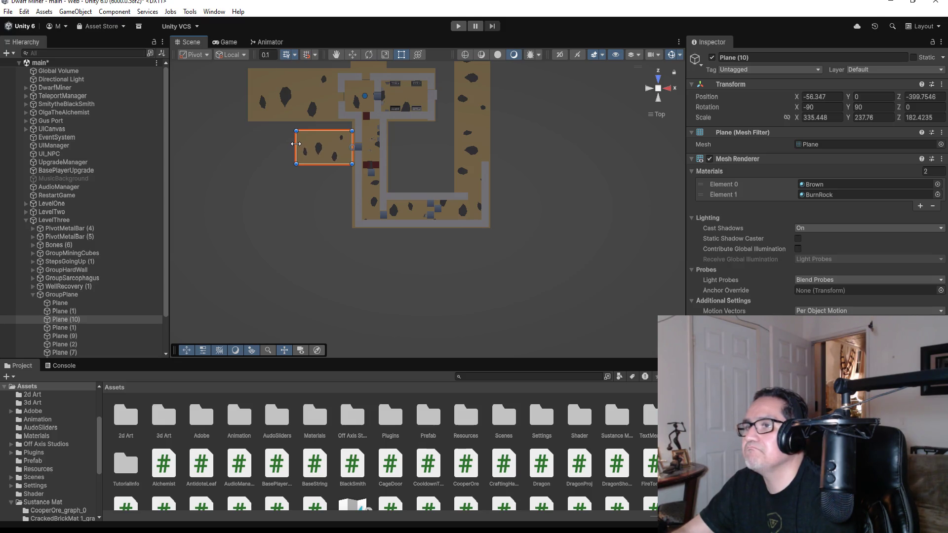
scroll(312, 151, down, 4)
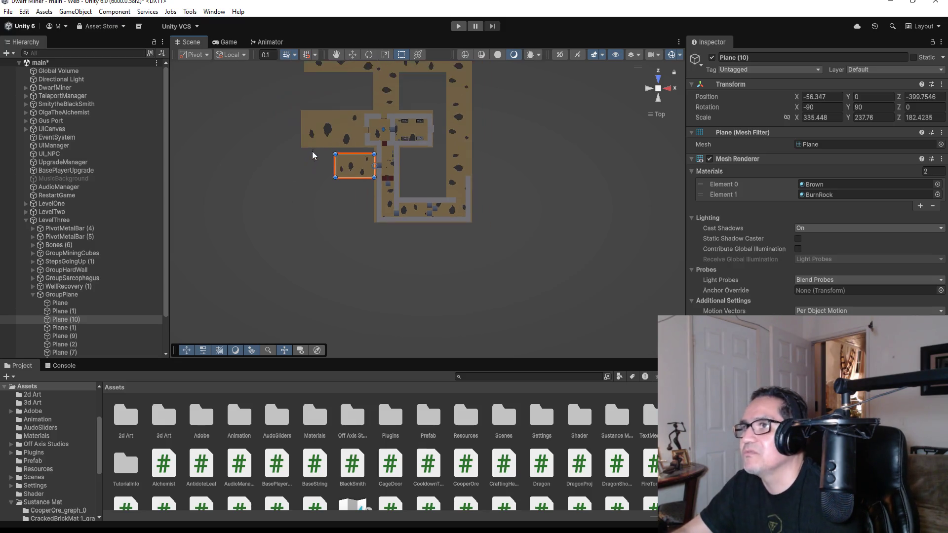
click(350, 110)
drag(345, 105, 366, 103)
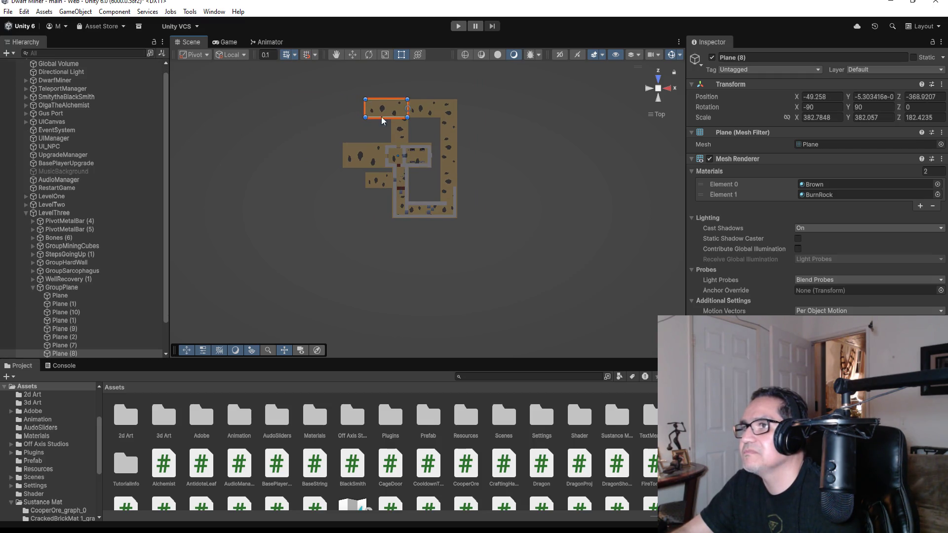
scroll(395, 116, up, 3)
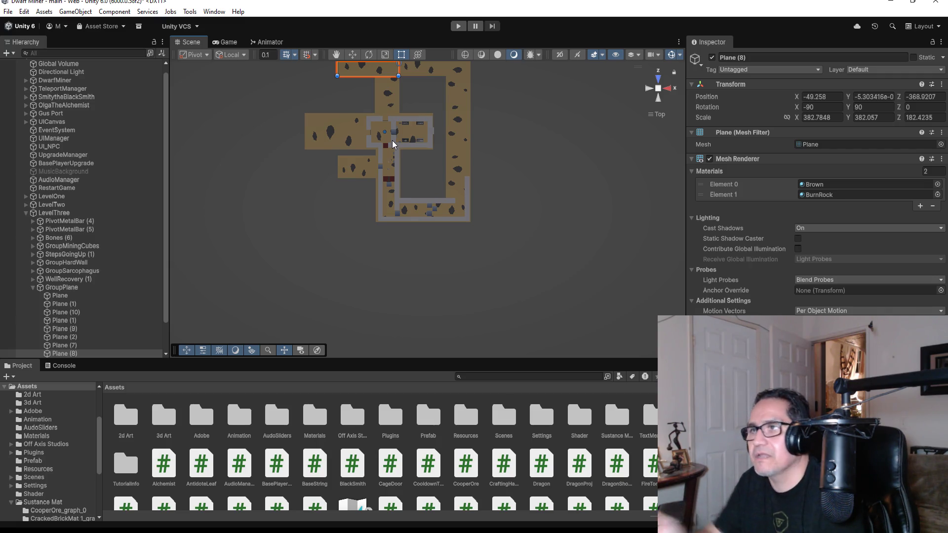
click(7, 11)
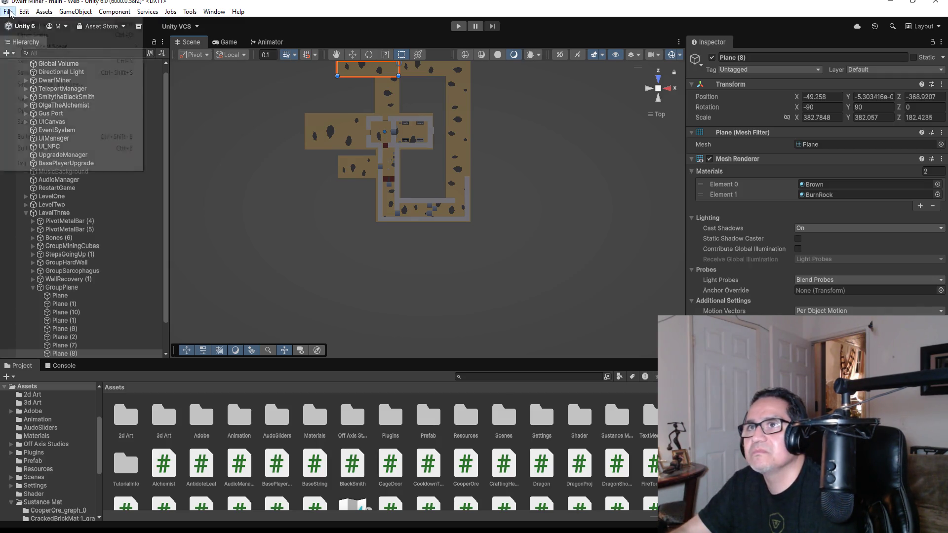
Save the scene, then expand LevelTwo and its GroupTreasure to list the TreasureChest objects.
click(34, 64)
scroll(420, 178, up, 3)
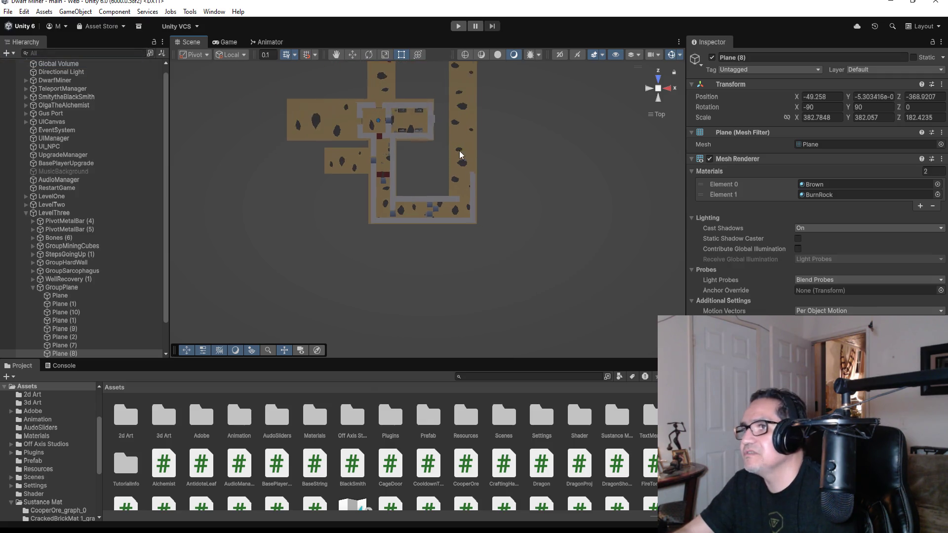
scroll(442, 230, up, 5)
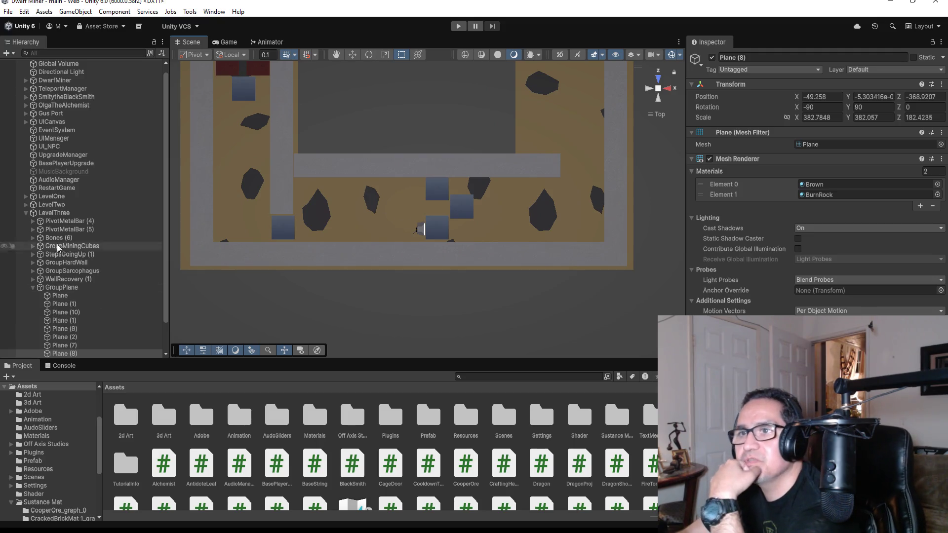
click(26, 204)
scroll(64, 275, down, 5)
scroll(64, 275, up, 3)
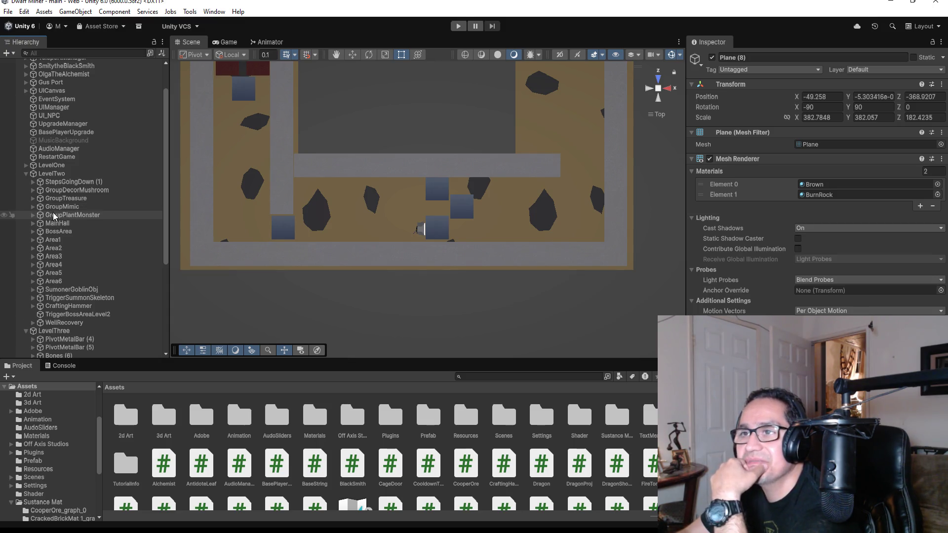
scroll(82, 290, down, 3)
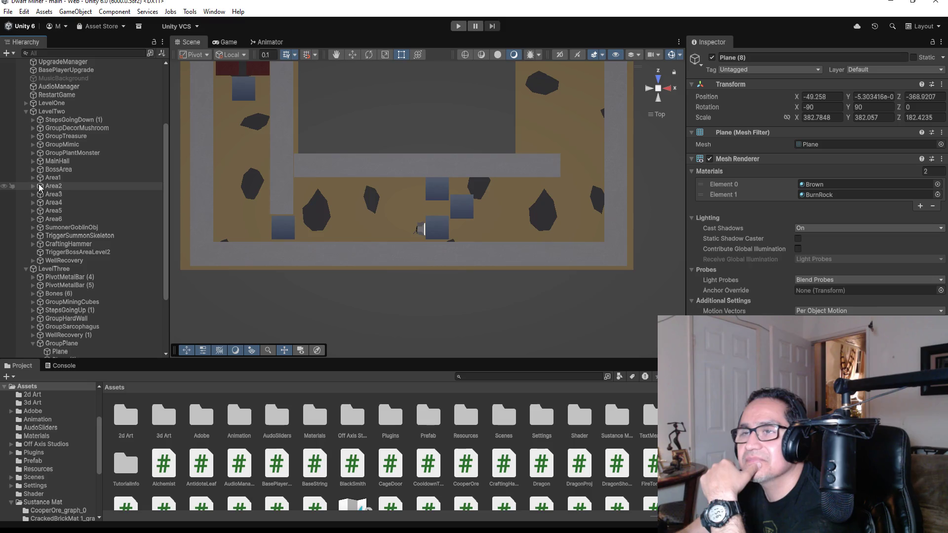
click(35, 136)
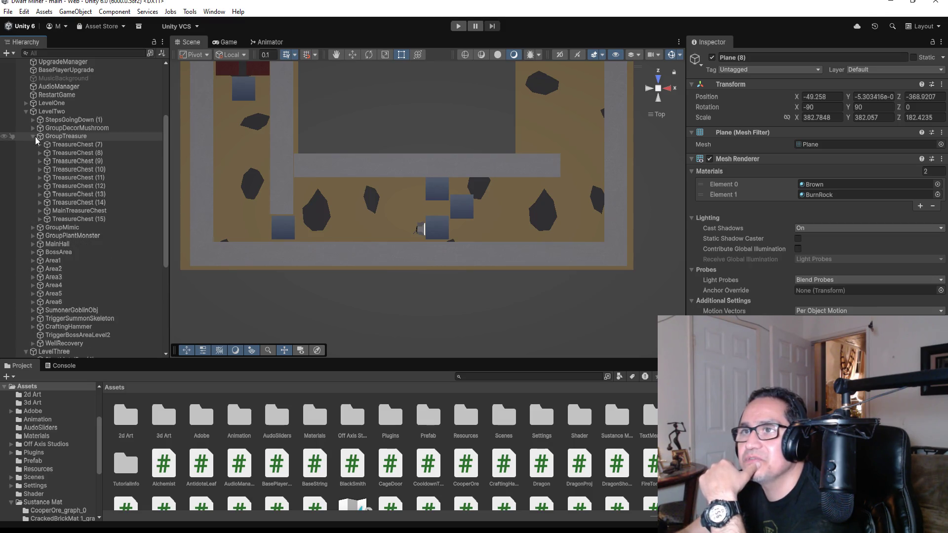
Duplicate TreasureChest (15) while viewing the level from the top.
click(99, 219)
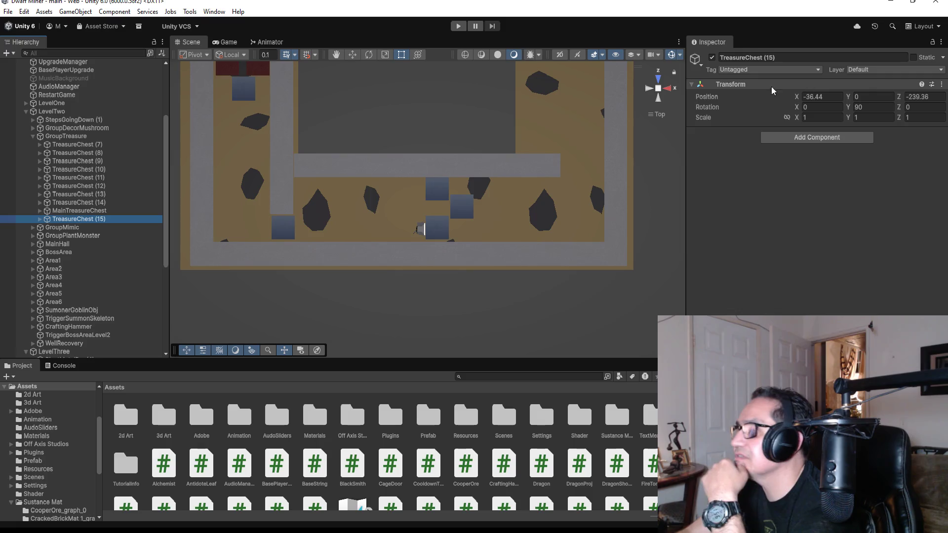
click(648, 87)
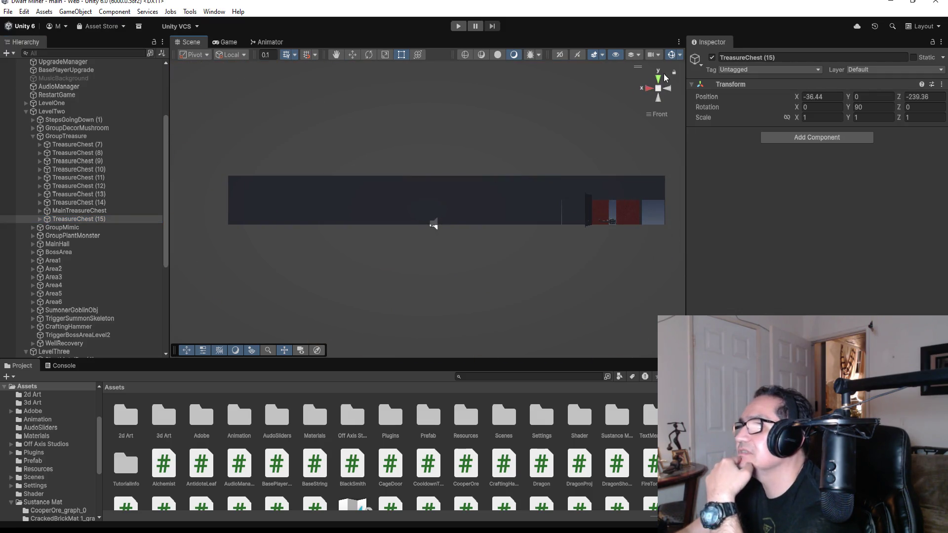
click(658, 78)
scroll(435, 180, down, 10)
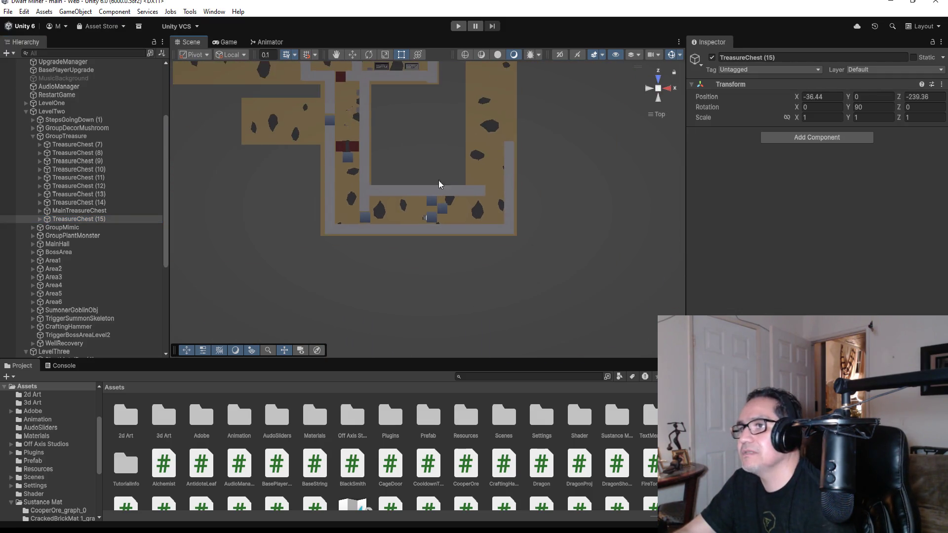
scroll(418, 199, down, 6)
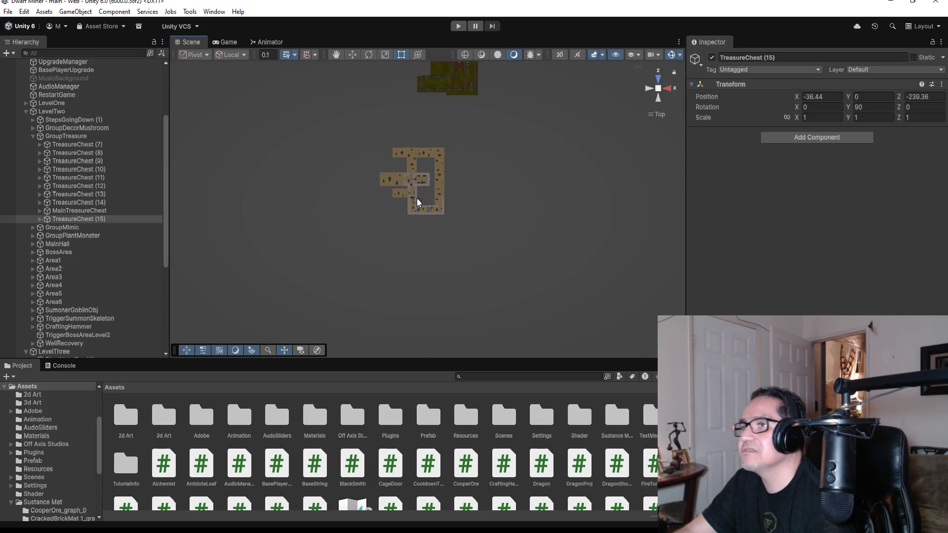
click(89, 219)
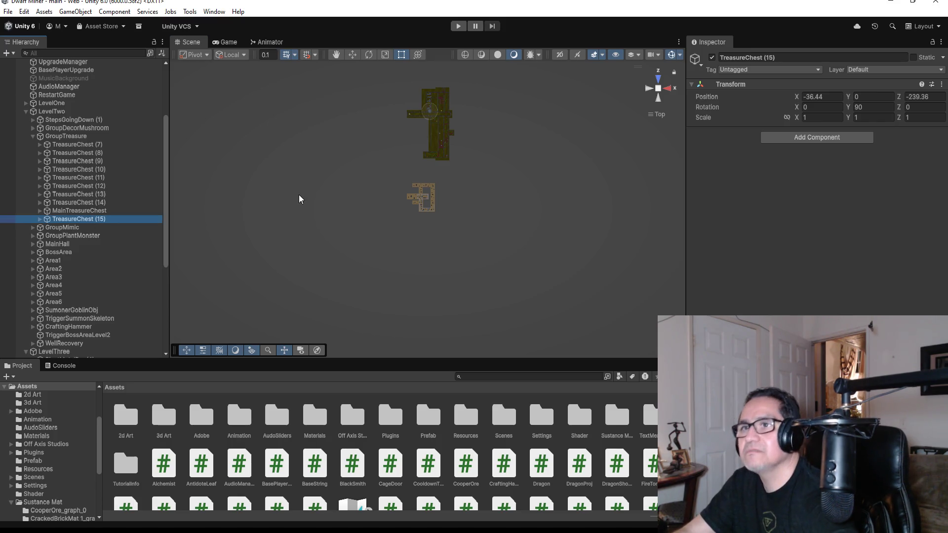
key(ctrl+d)
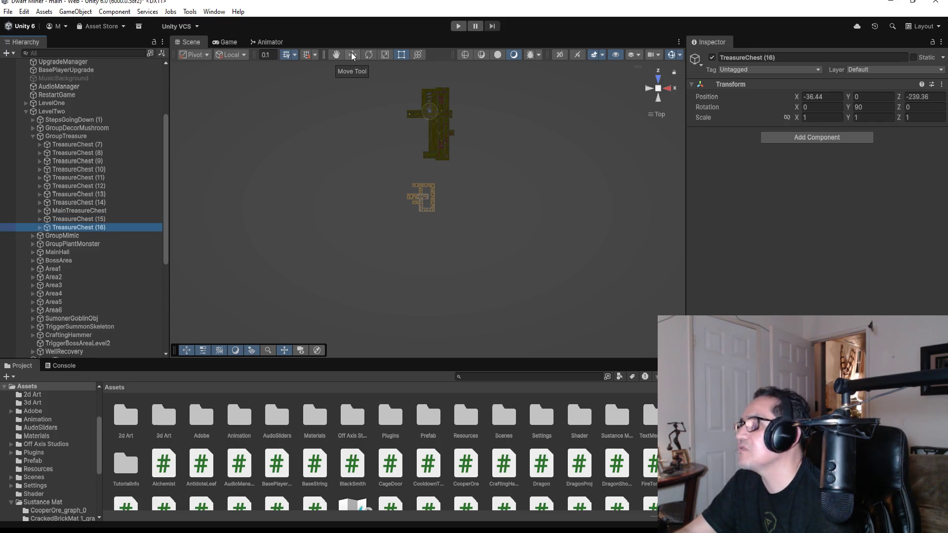
Move the chest copy down into the lower level near the corridor wall.
click(353, 56)
drag(429, 155, 434, 247)
drag(471, 209, 461, 209)
drag(423, 256, 423, 260)
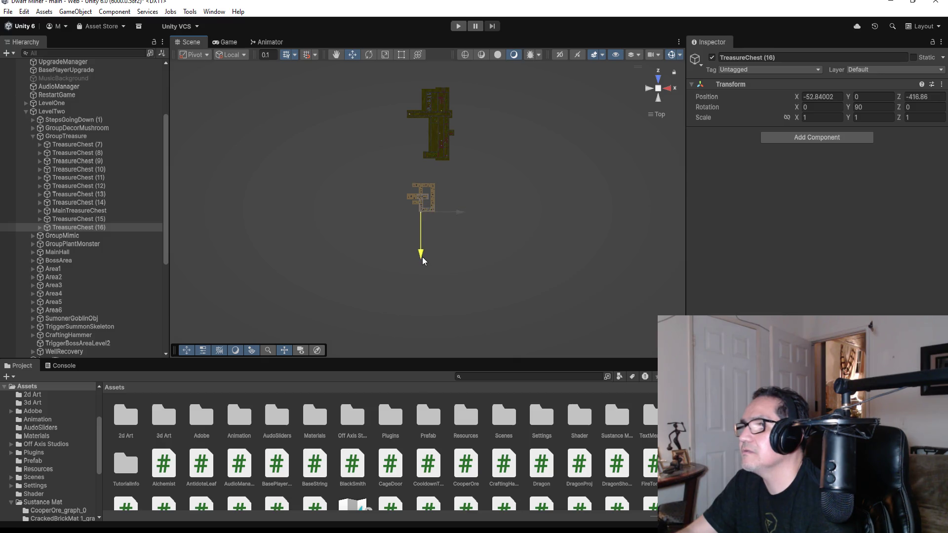
drag(458, 213, 462, 213)
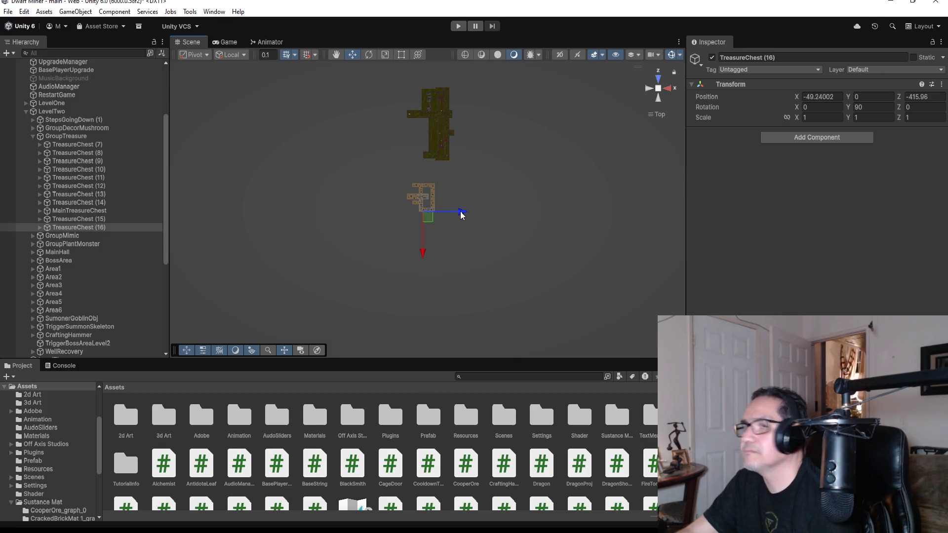
scroll(454, 221, up, 5)
scroll(454, 245, up, 3)
scroll(469, 229, down, 5)
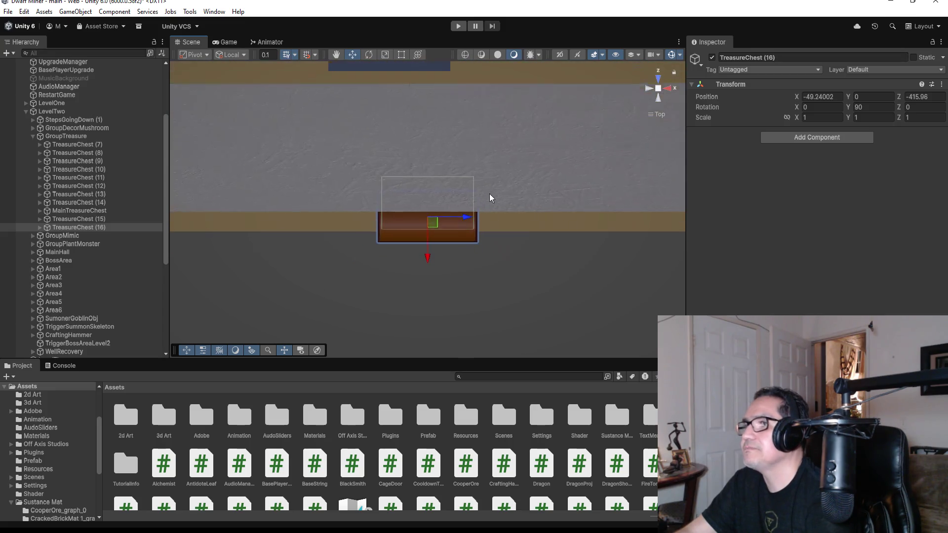
scroll(457, 194, down, 1)
mouse_move(426, 252)
mouse_down()
mouse_move(425, 139)
mouse_move(457, 107)
mouse_move(484, 114)
mouse_up()
scroll(457, 107, down, 2)
drag(450, 154, 450, 157)
Turn TreasureChest (16) to -90° on Y and fine-tune it to X -47.962, Z -411.176.
click(877, 105)
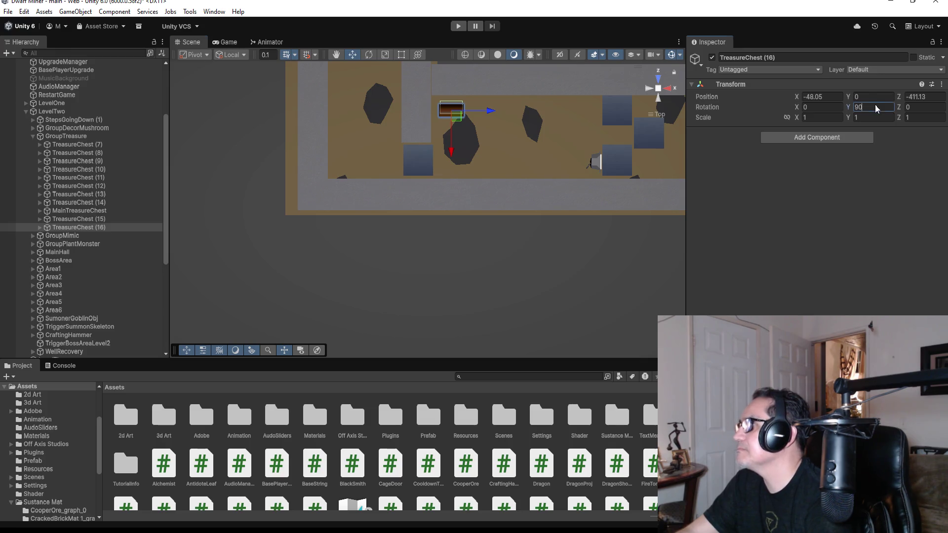
text(-90)
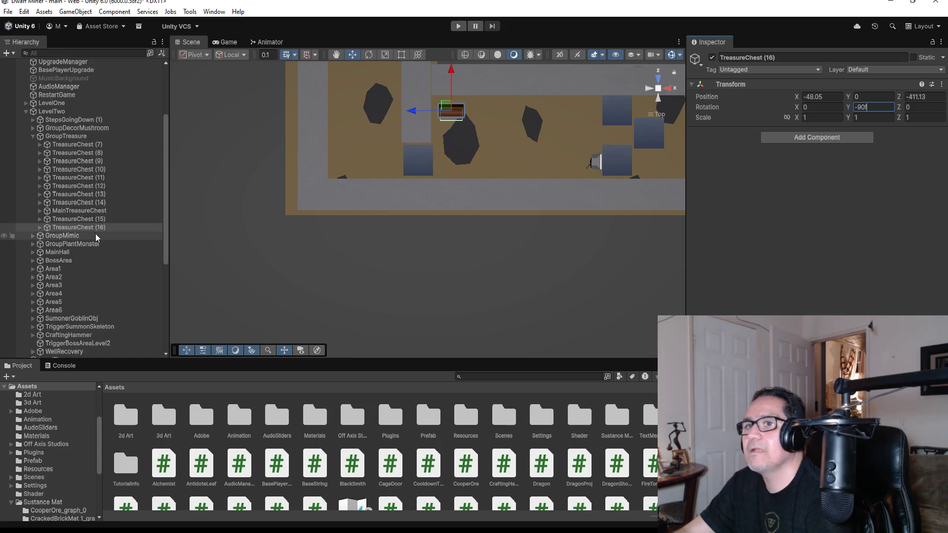
double_click(74, 227)
scroll(493, 266, down, 3)
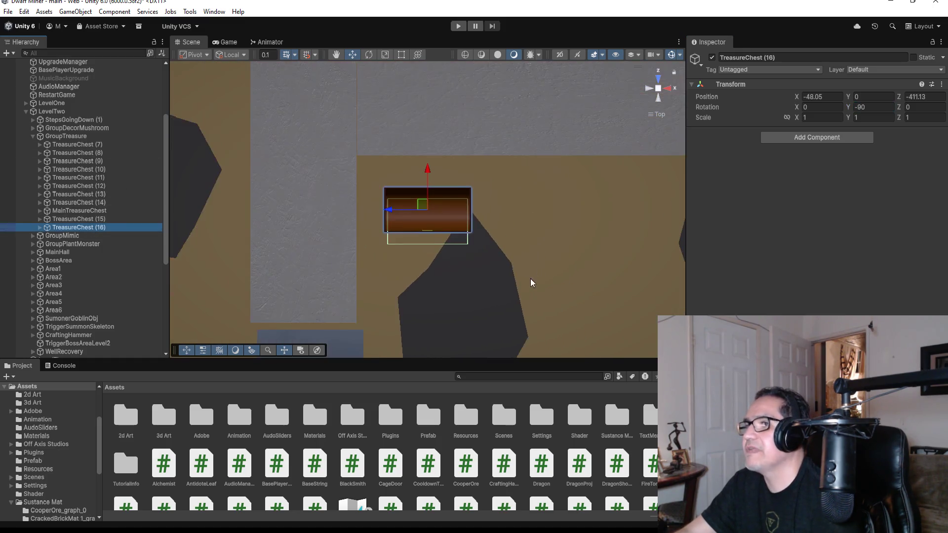
mouse_move(502, 291)
mouse_down()
mouse_move(494, 159)
mouse_move(482, 267)
mouse_up()
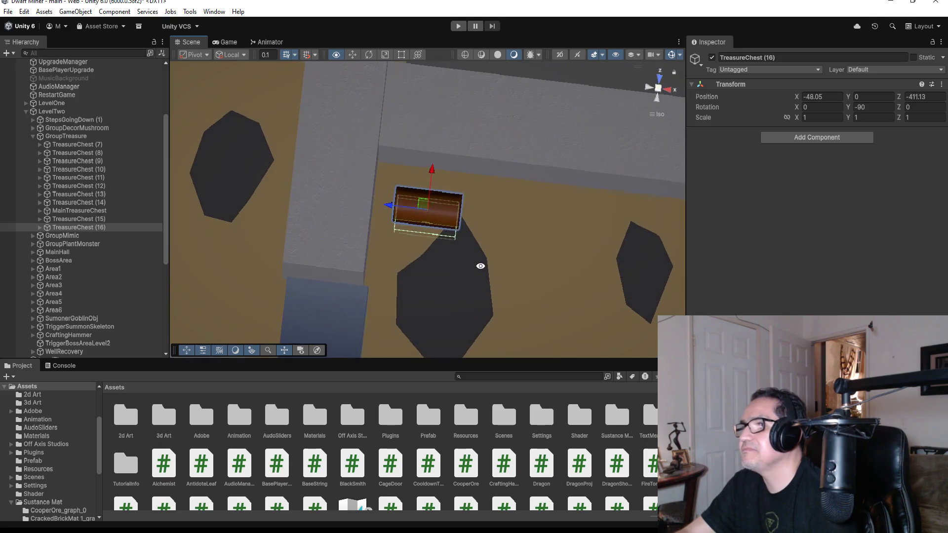
drag(390, 208, 395, 203)
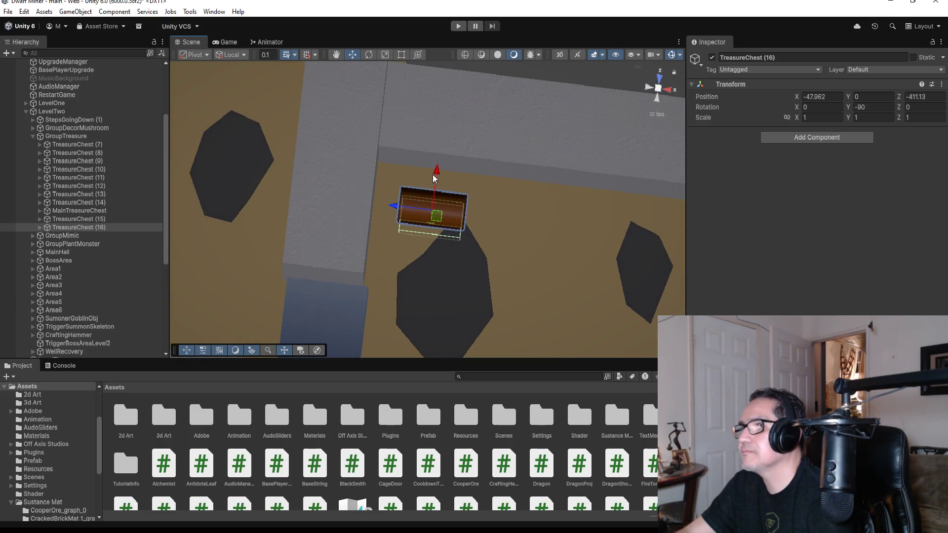
drag(440, 172, 449, 177)
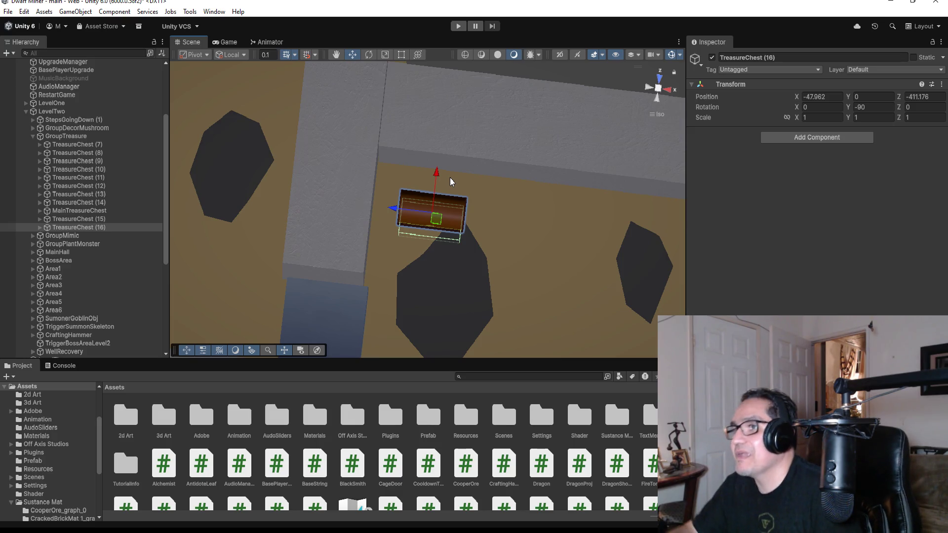
Zoom out around the chest, save the scene, and collapse GroupTreasure's chest list.
drag(450, 181, 467, 186)
scroll(473, 185, down, 10)
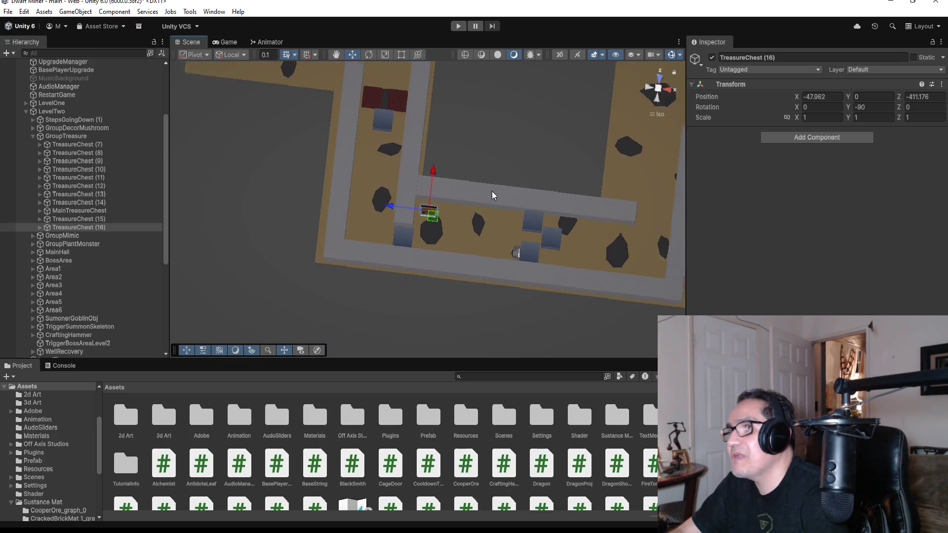
scroll(457, 205, down, 1)
click(8, 11)
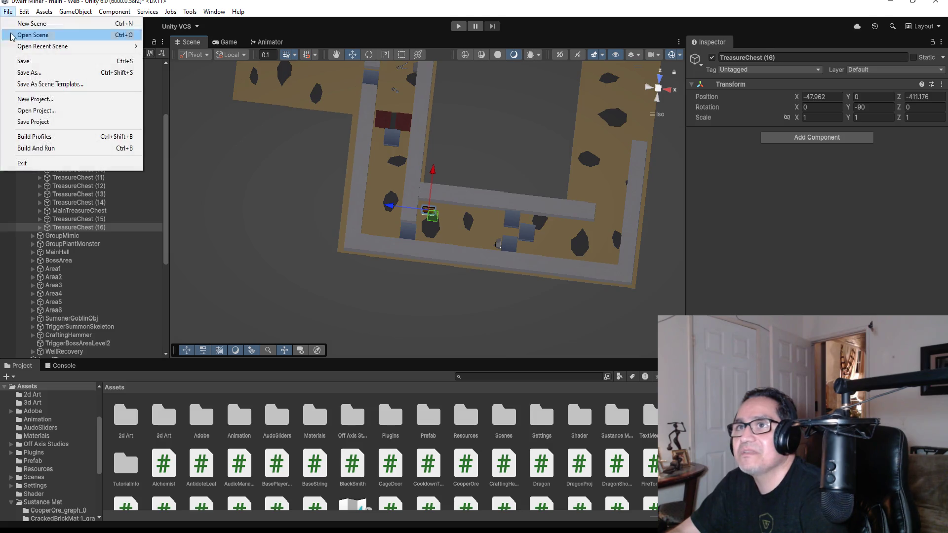
click(22, 61)
scroll(546, 133, down, 3)
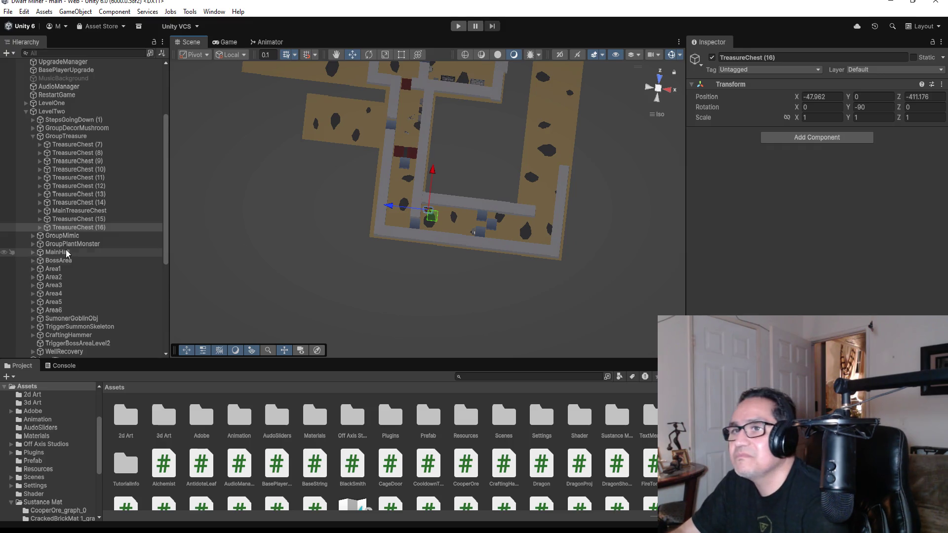
click(33, 136)
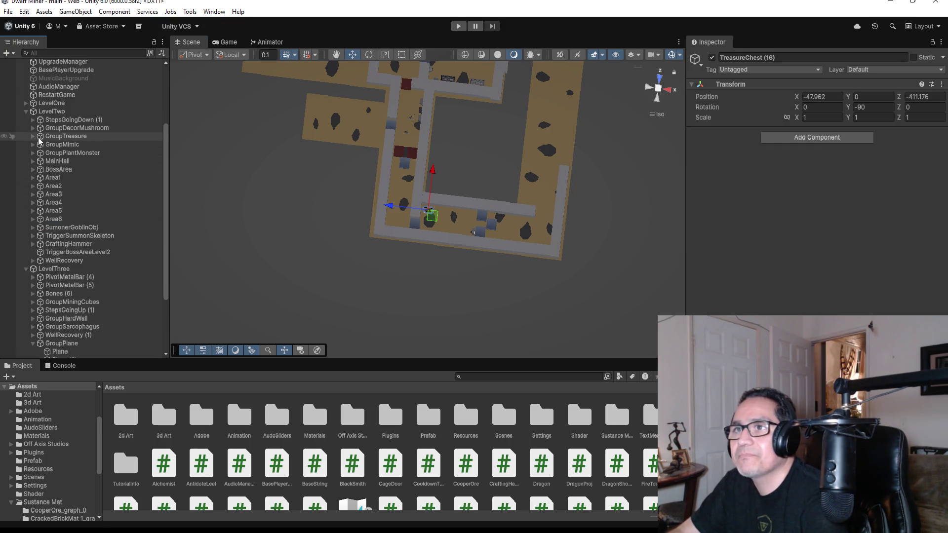
Expand GroupMimic, duplicate MimicChest (5) in top view, and drag MimicChest (6) under LevelThree.
click(40, 144)
click(33, 144)
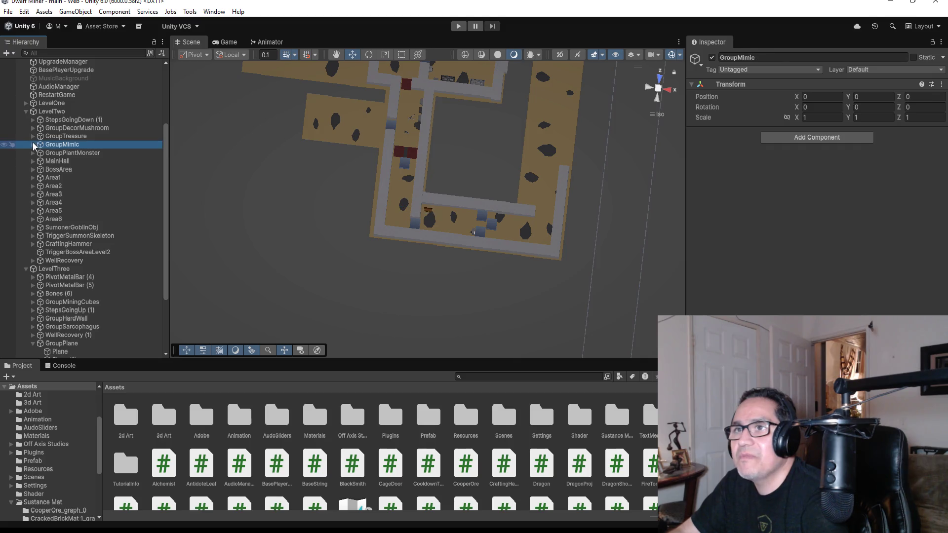
click(63, 170)
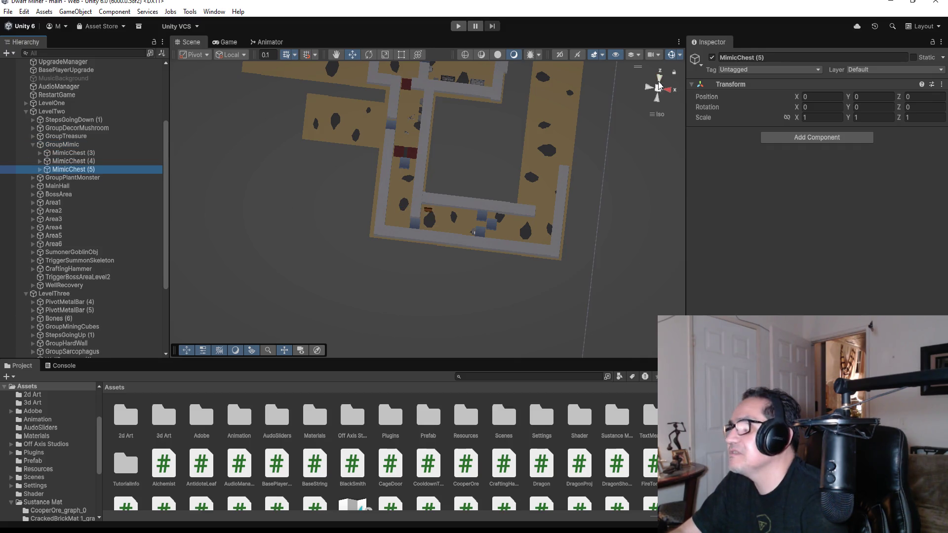
click(659, 78)
click(659, 78)
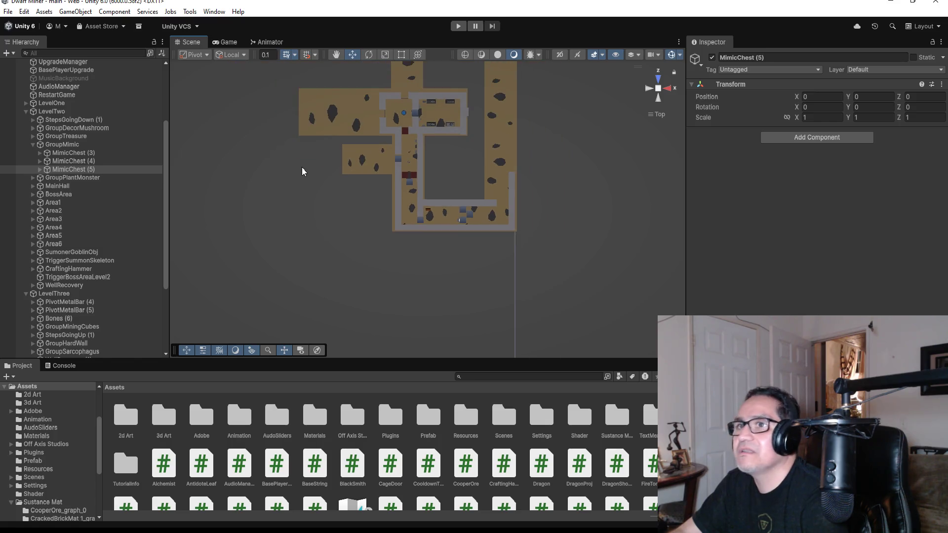
click(70, 167)
key(ctrl+d)
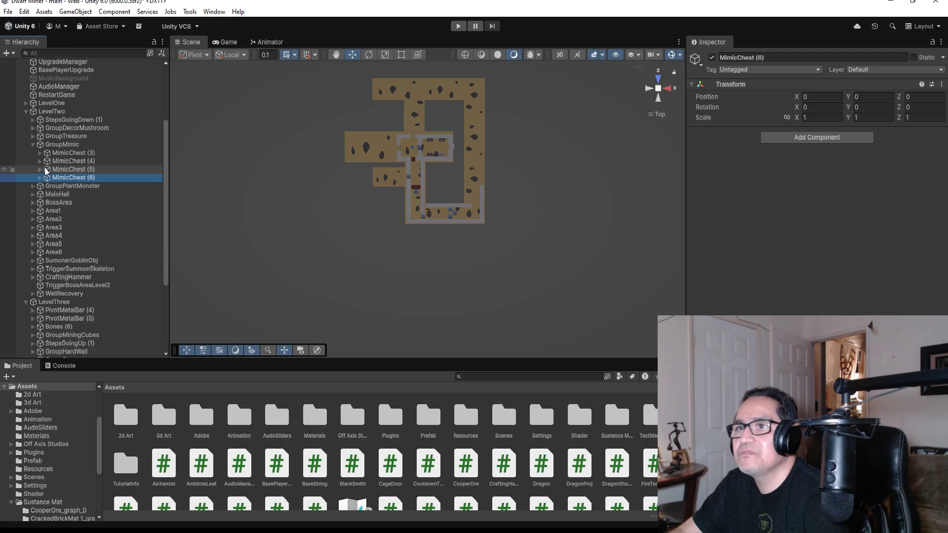
drag(66, 180, 67, 308)
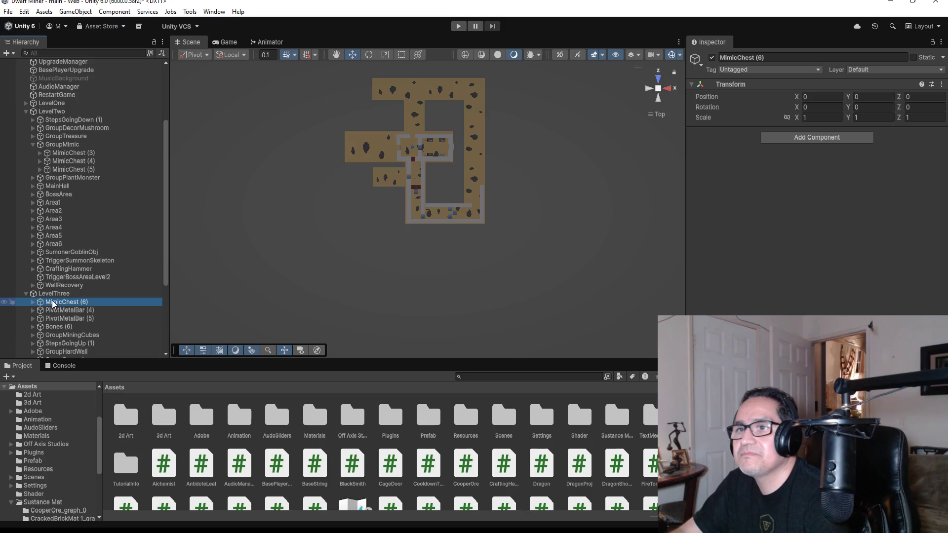
Select MimicChest (6)'s MimicChestObj and HitPos and move them into a corridor.
click(32, 302)
click(82, 311)
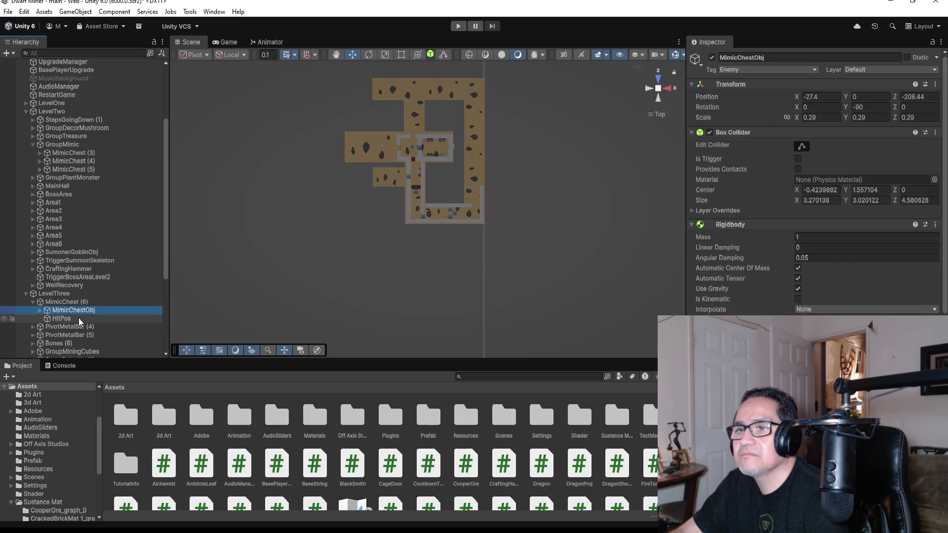
shift+click(78, 318)
scroll(529, 198, down, 2)
scroll(509, 190, down, 5)
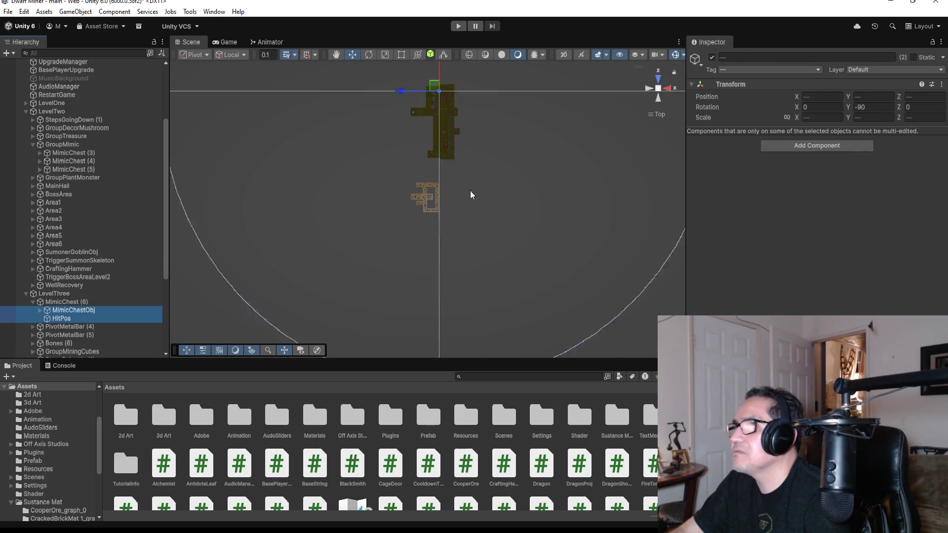
drag(439, 73, 426, 162)
key(f)
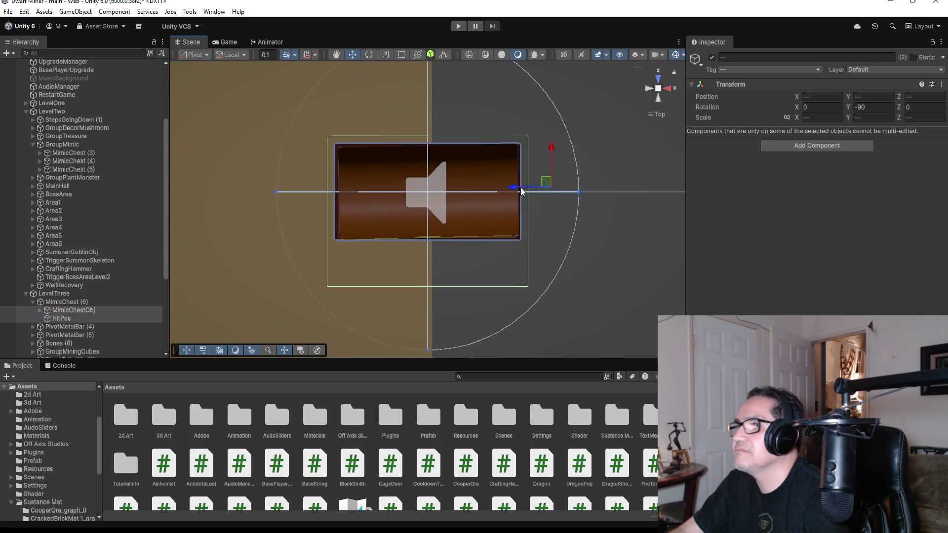
scroll(521, 187, down, 2)
scroll(503, 191, down, 8)
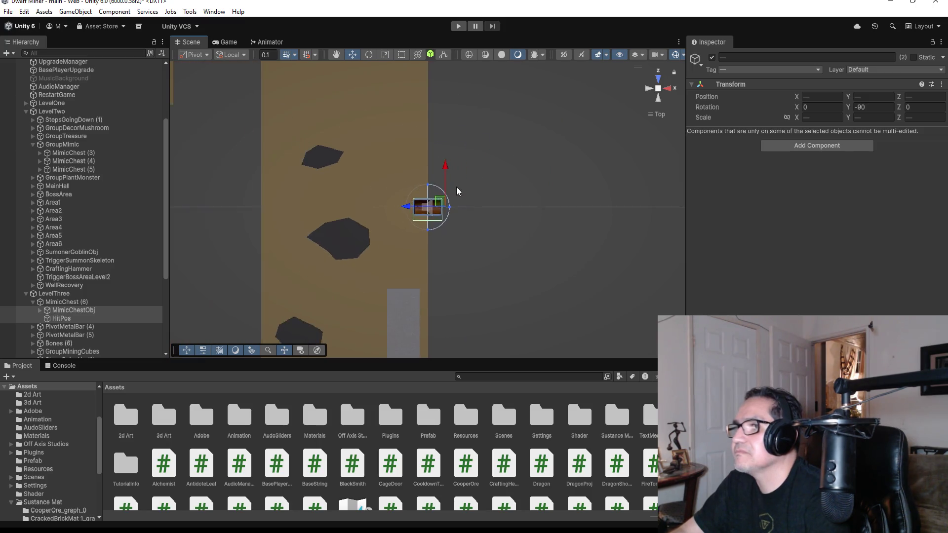
drag(398, 212, 364, 210)
drag(399, 170, 393, 242)
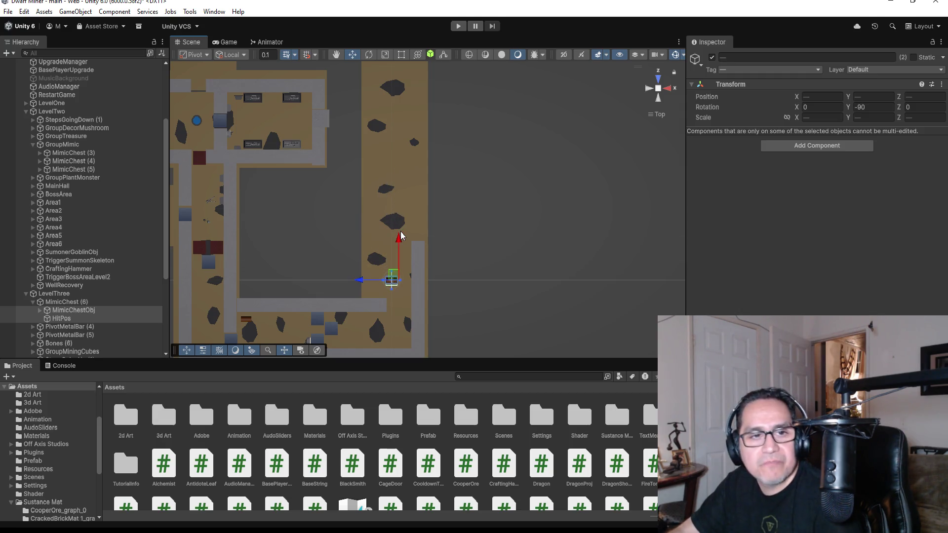
drag(361, 280, 349, 283)
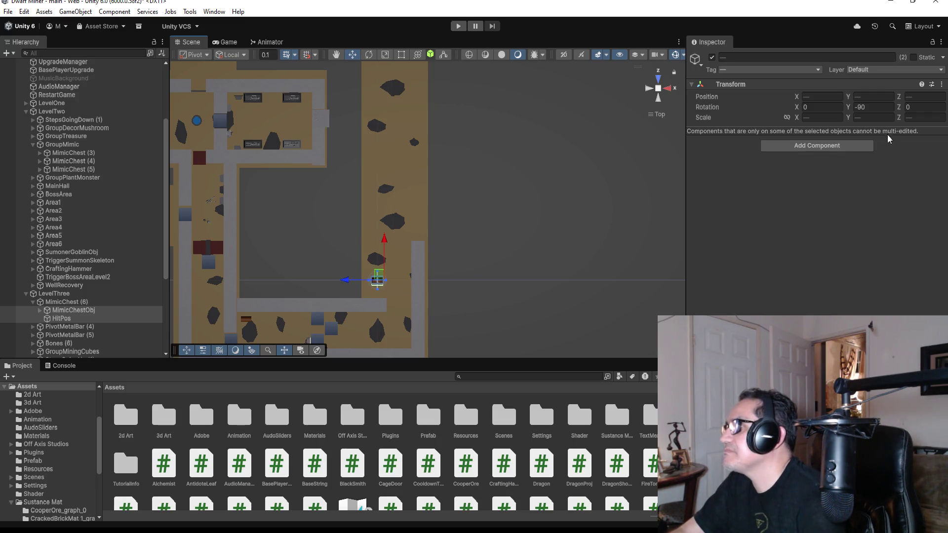
Set the Y rotation of MimicChestObj and HitPos to 180.
click(880, 107)
text(0)
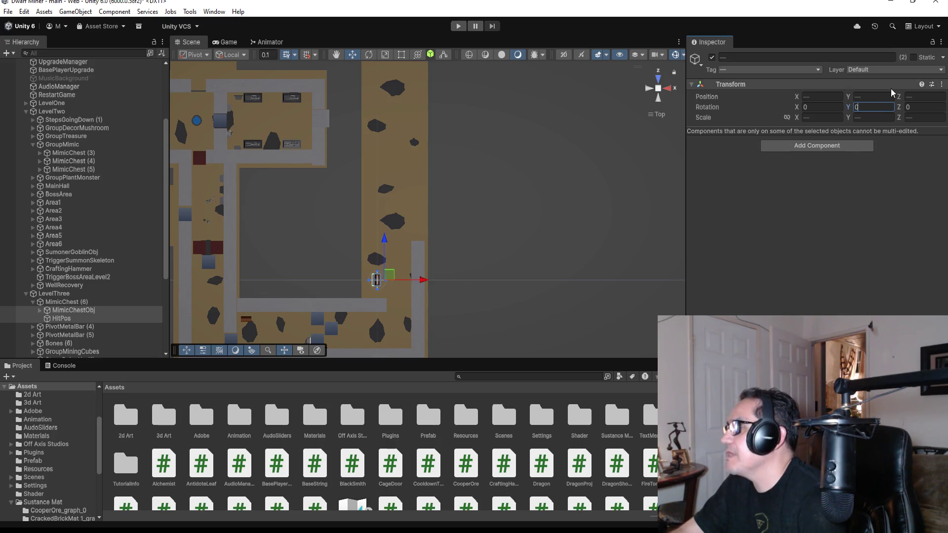
key(BackSpace)
text(180)
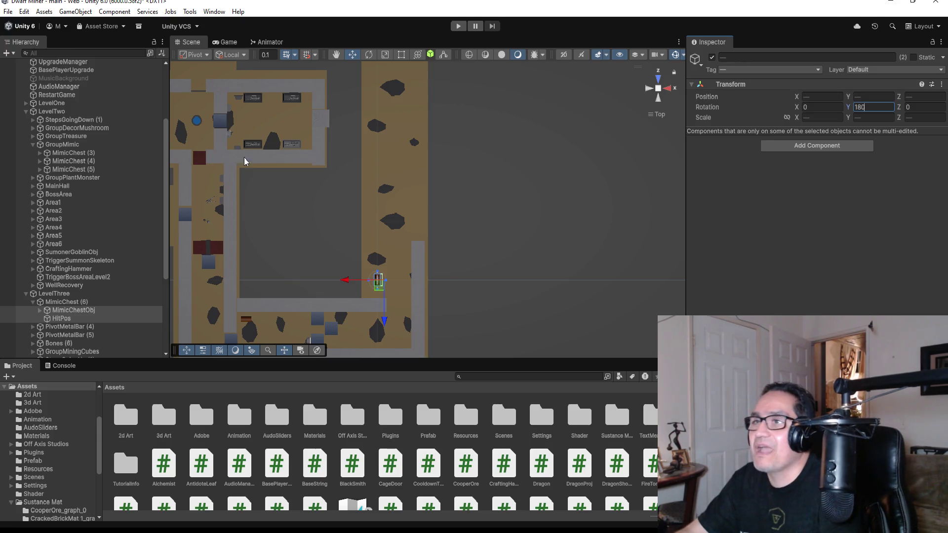
Save the scene, then move HardWall (58) left and up beside the mimic chest.
click(8, 11)
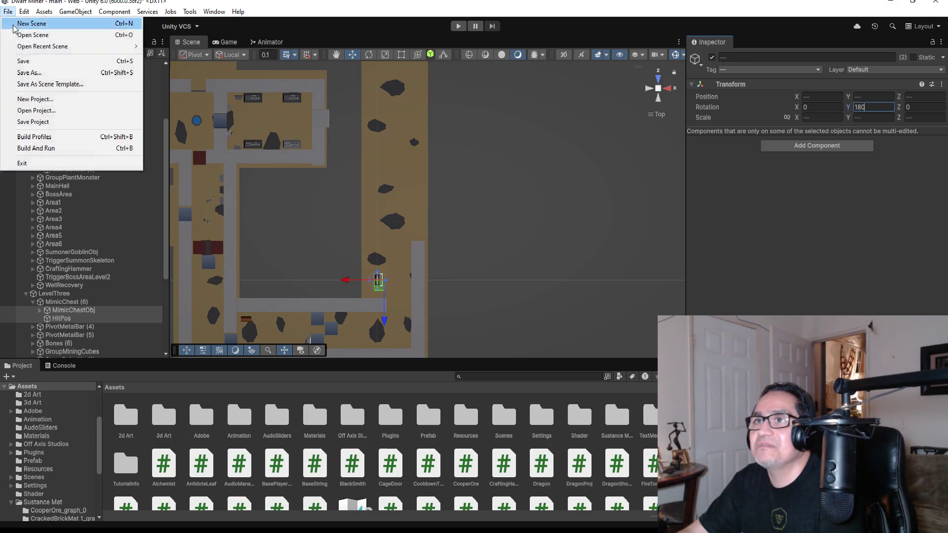
click(27, 61)
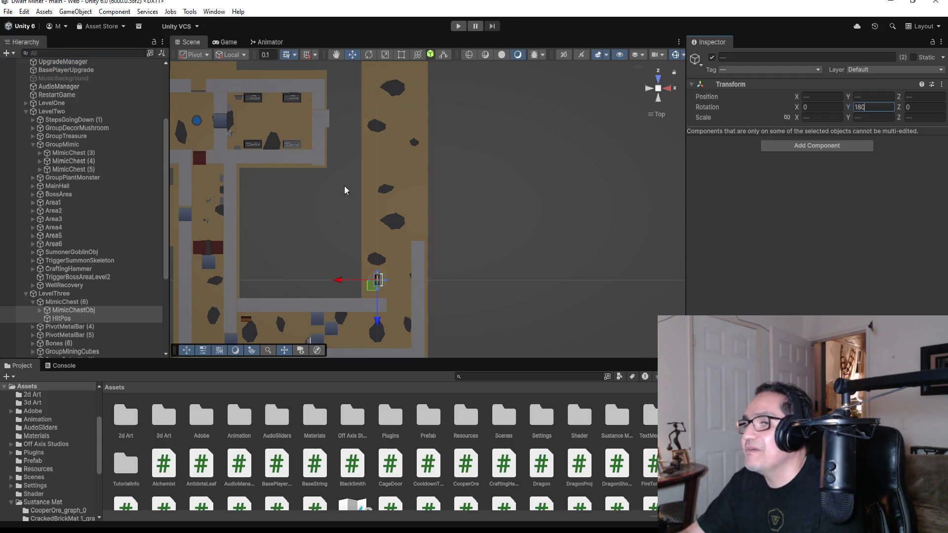
click(420, 281)
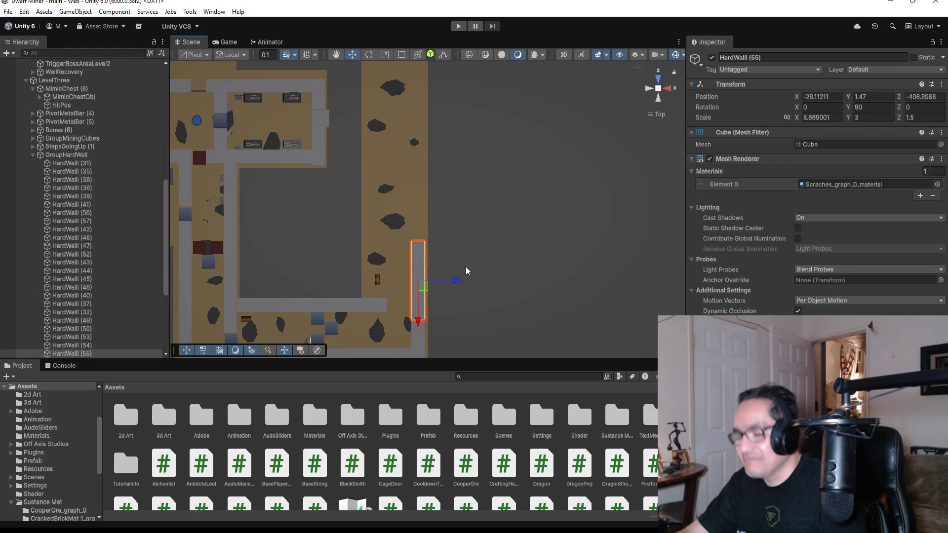
drag(455, 279, 405, 278)
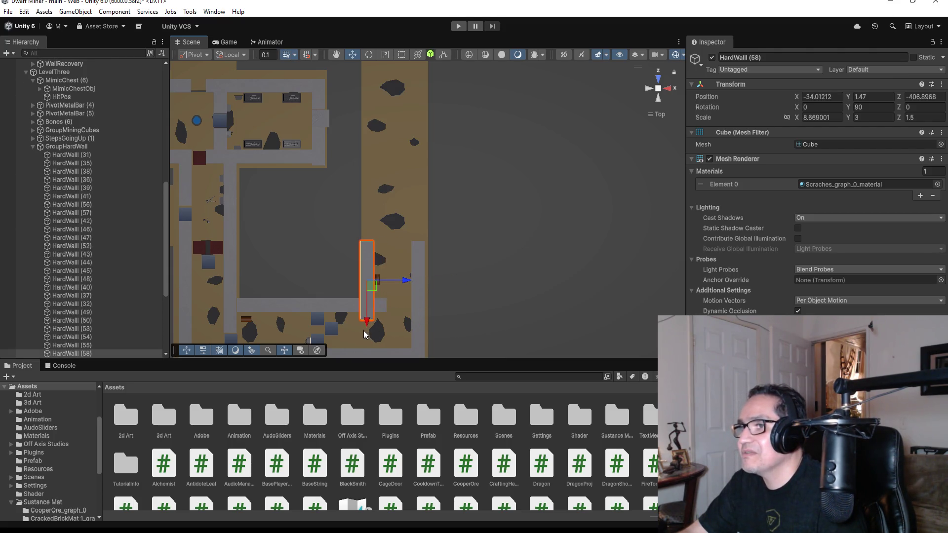
drag(366, 327, 366, 303)
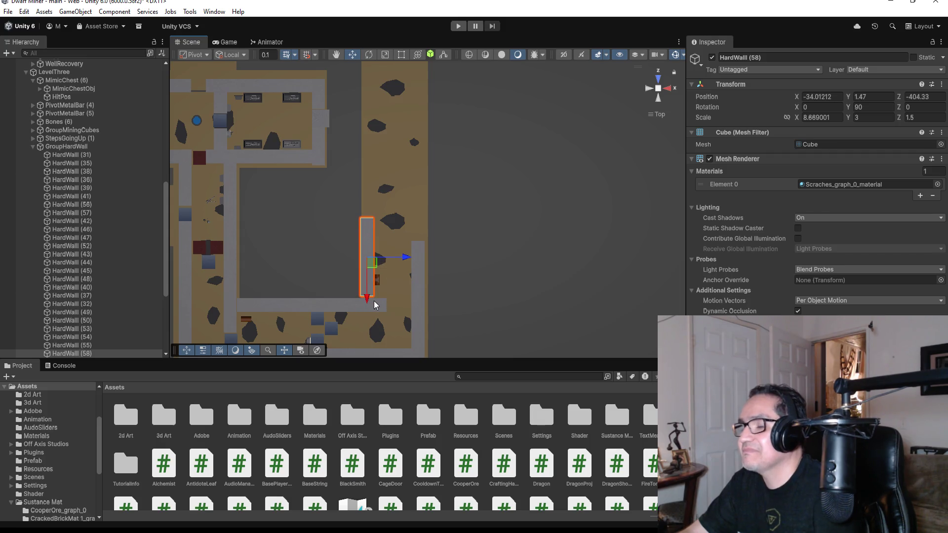
key(f)
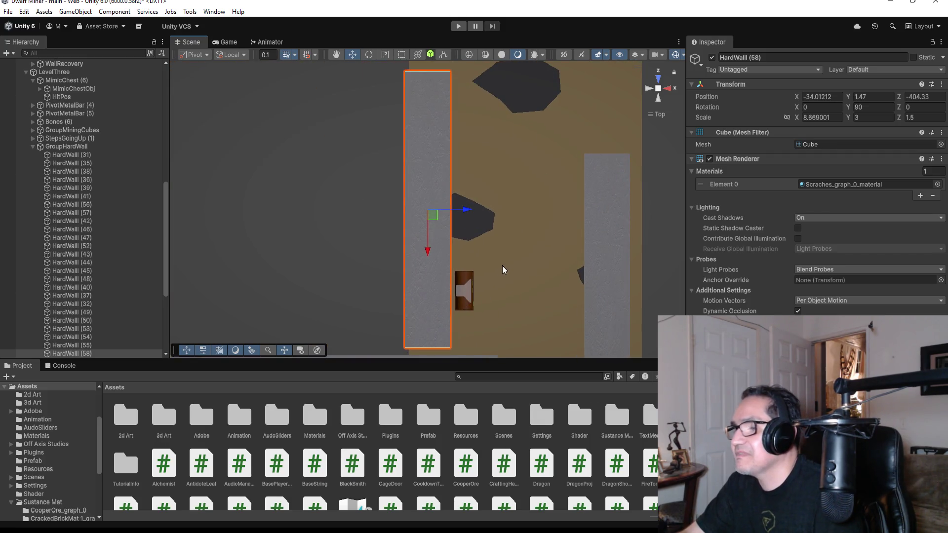
Inspect HardWall (58) from other angles, align it at X -34.08, Z -404.5674, and save.
mouse_move(502, 295)
mouse_down()
mouse_move(495, 212)
mouse_move(390, 292)
mouse_move(268, 311)
mouse_move(256, 202)
mouse_up()
mouse_move(333, 247)
mouse_down()
mouse_move(295, 223)
mouse_move(280, 266)
mouse_up()
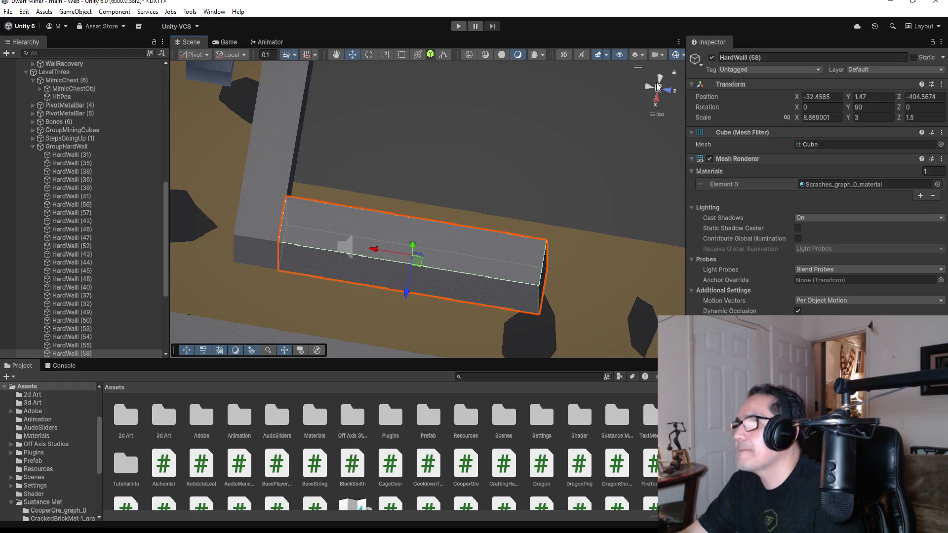
click(659, 78)
click(658, 79)
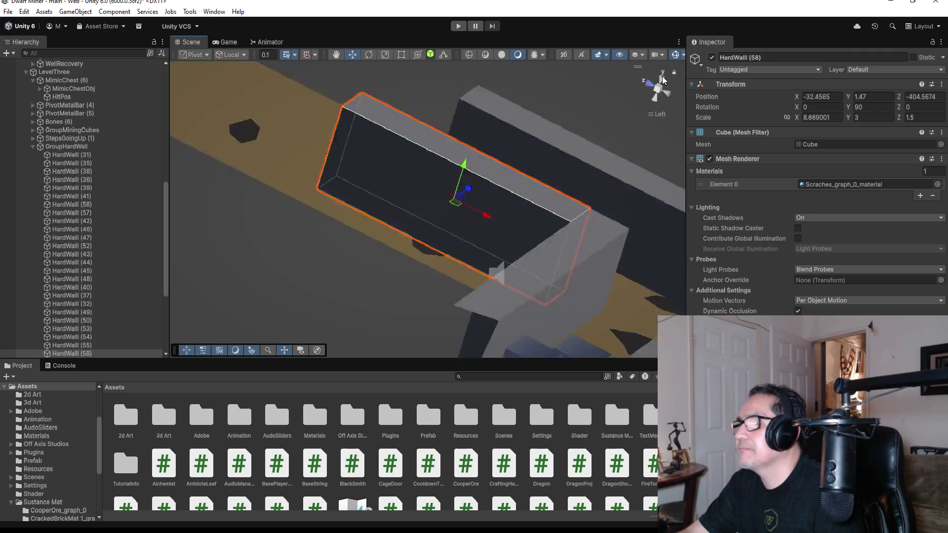
drag(520, 223, 469, 225)
scroll(479, 232, down, 3)
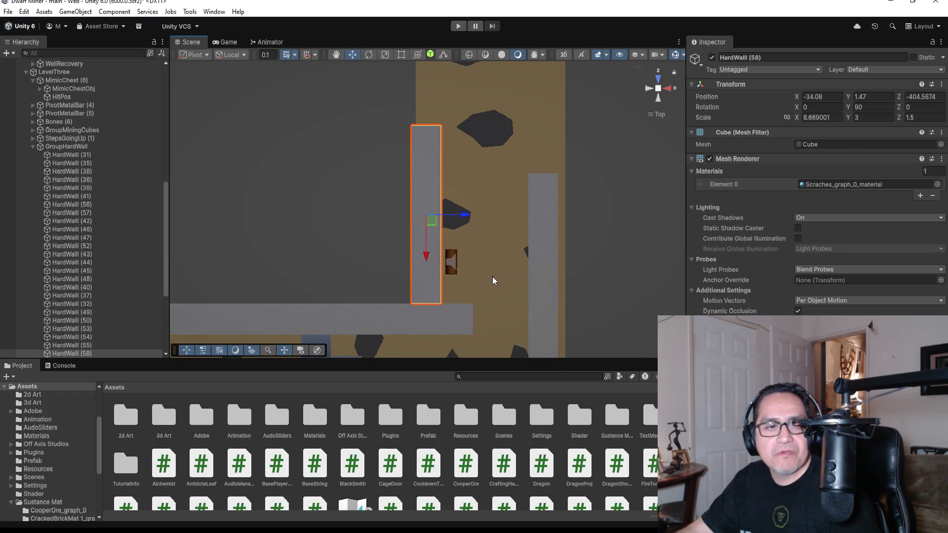
scroll(323, 254, down, 3)
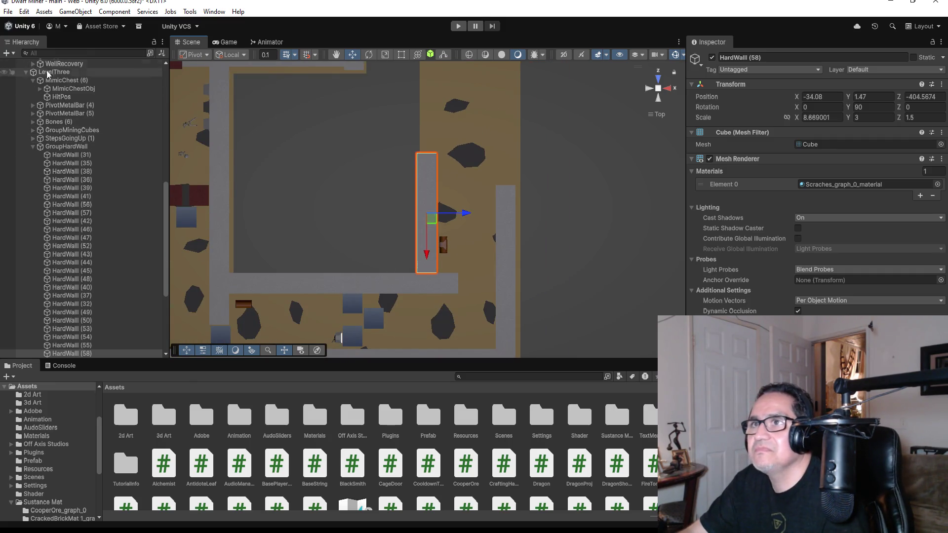
scroll(50, 70, up, 10)
scroll(52, 69, up, 3)
click(8, 11)
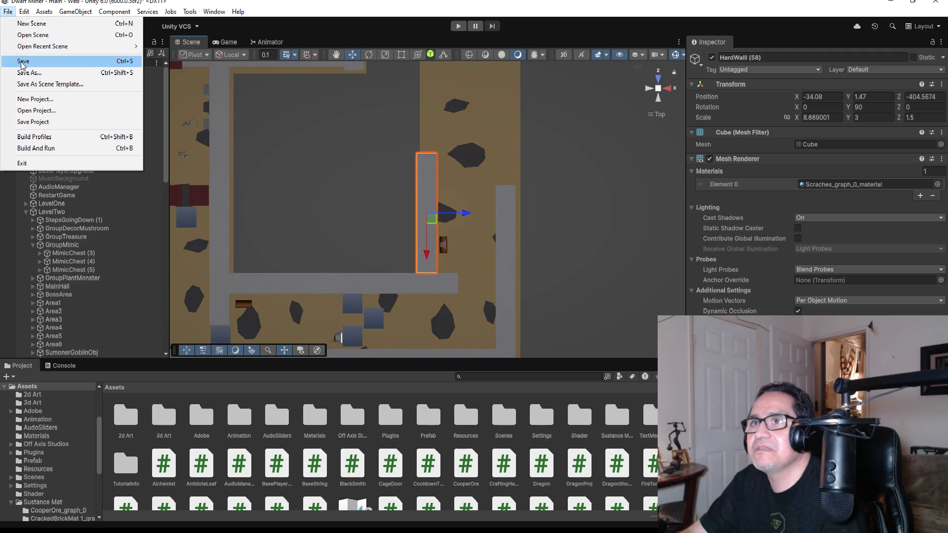
click(64, 62)
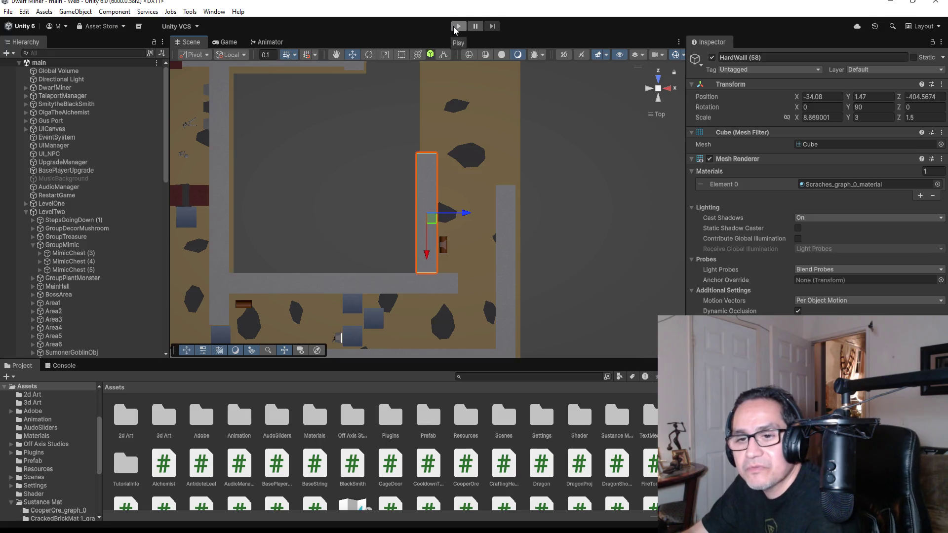
Enter play mode, dismiss the Settings overlay and look around the starting room.
click(454, 28)
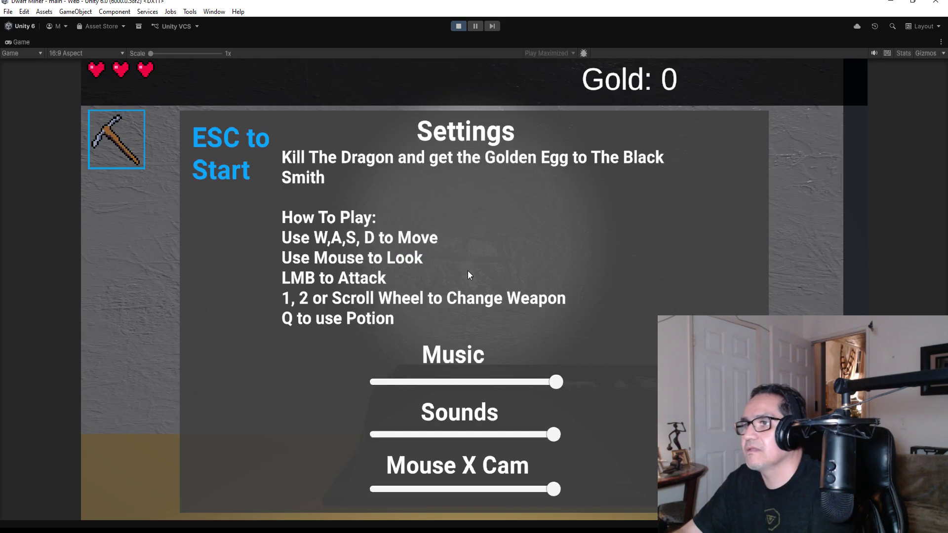
key(Escape)
key(q)
key(e)
key(q)
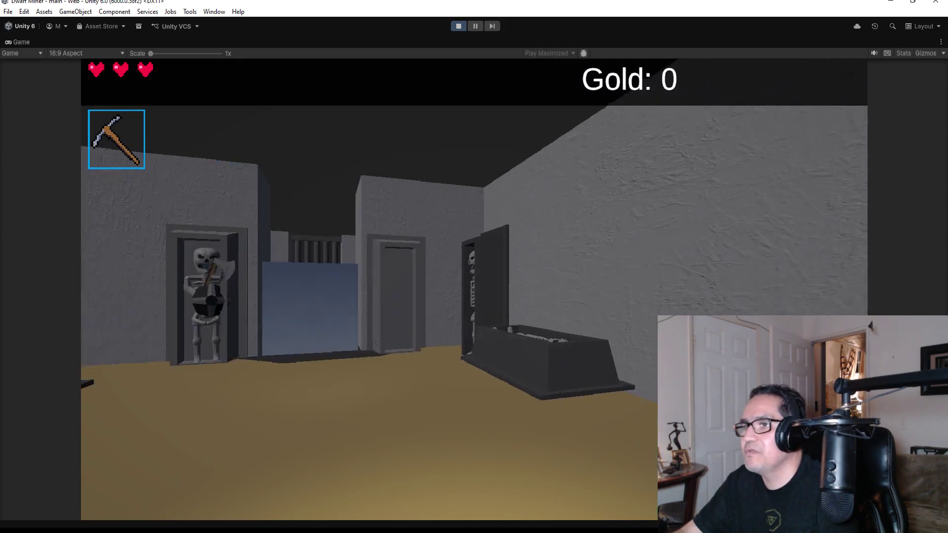
key(q)
key(e)
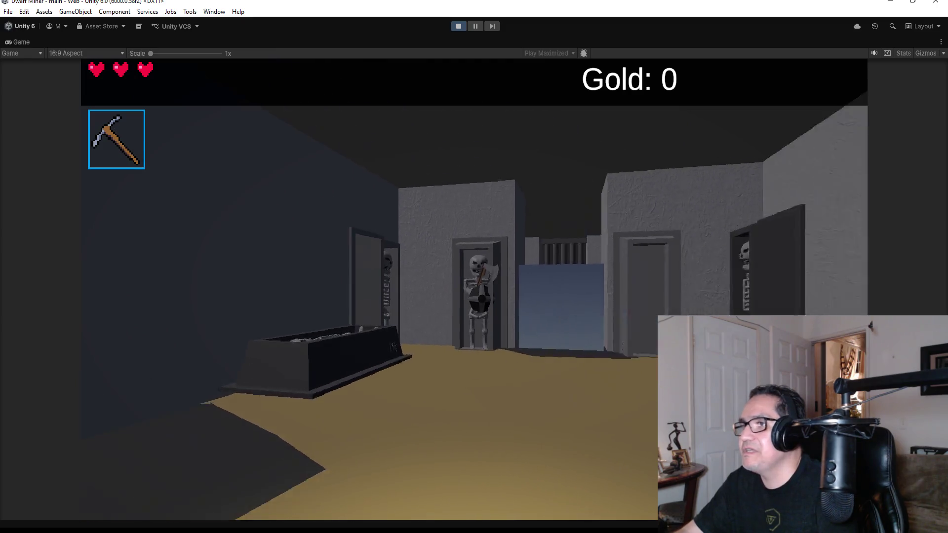
key(q)
key(e)
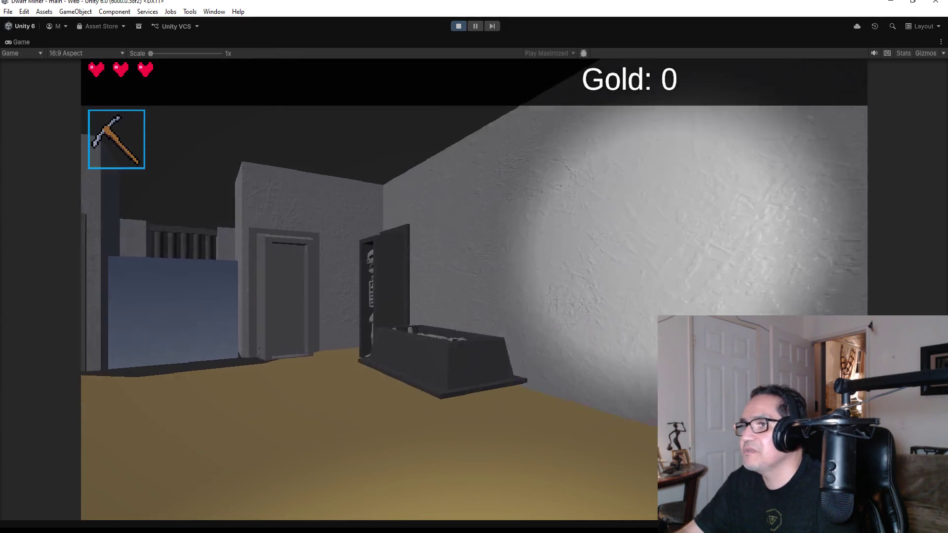
key(q)
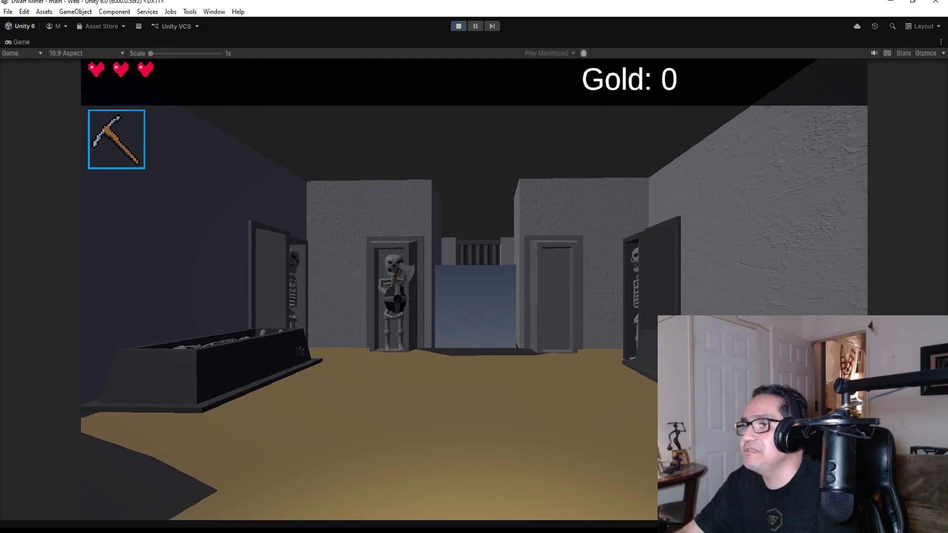
Switch to the axe and walk down the corridor into the coffin room, facing the skeleton.
key(w)
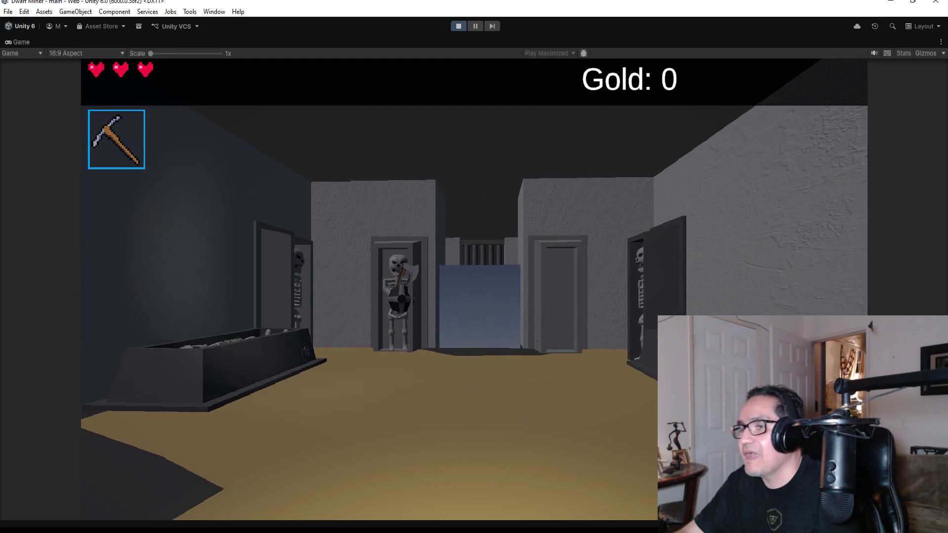
key(2)
key(w)
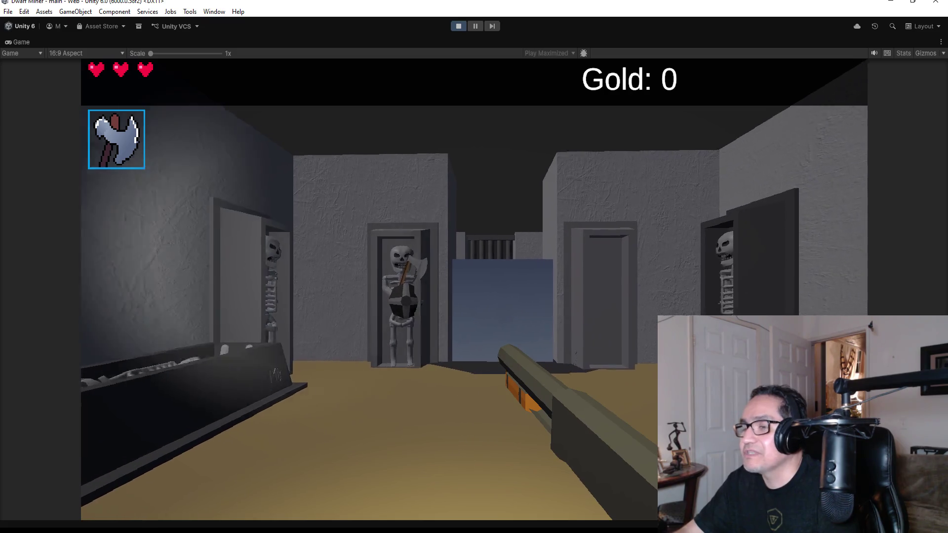
key(w)
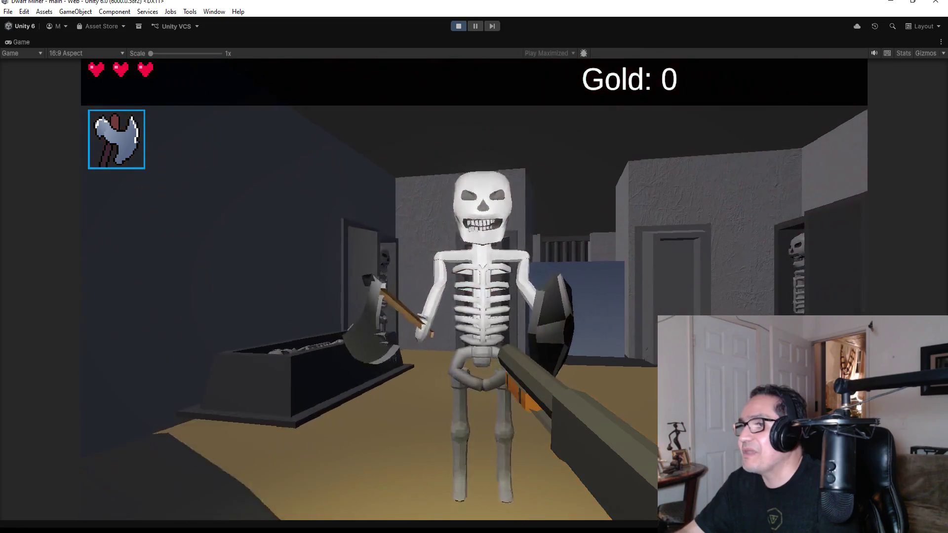
key(a)
key(d)
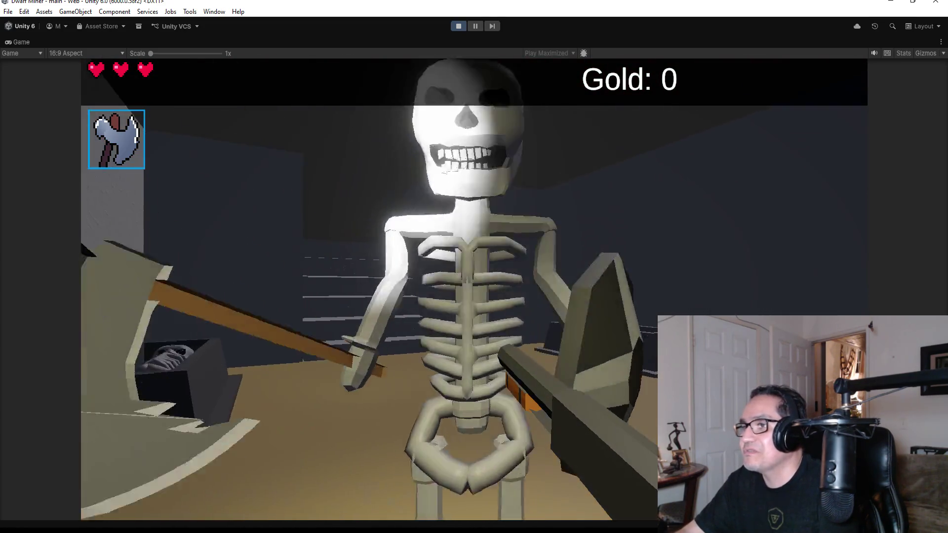
Switch to the pickaxe and mine through the blue-grey wall into the well room.
key(2)
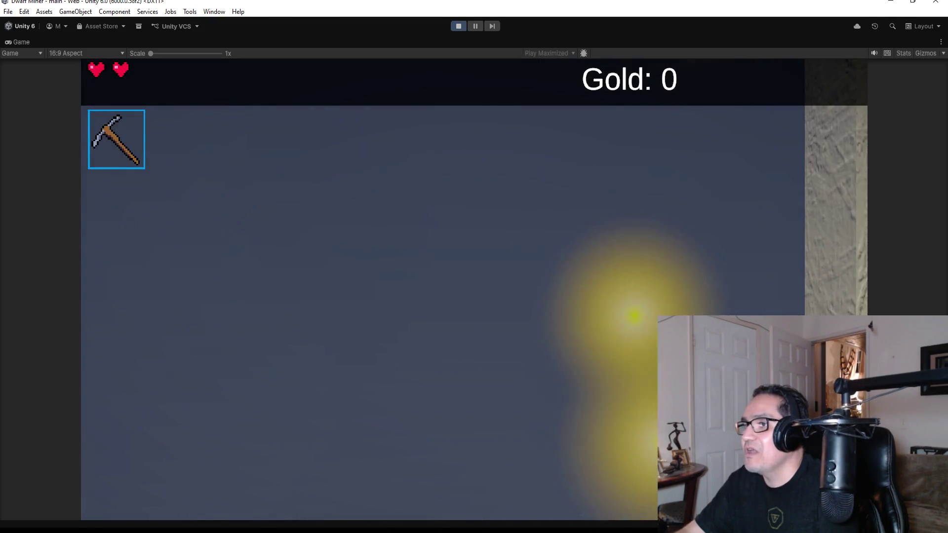
click(474, 290)
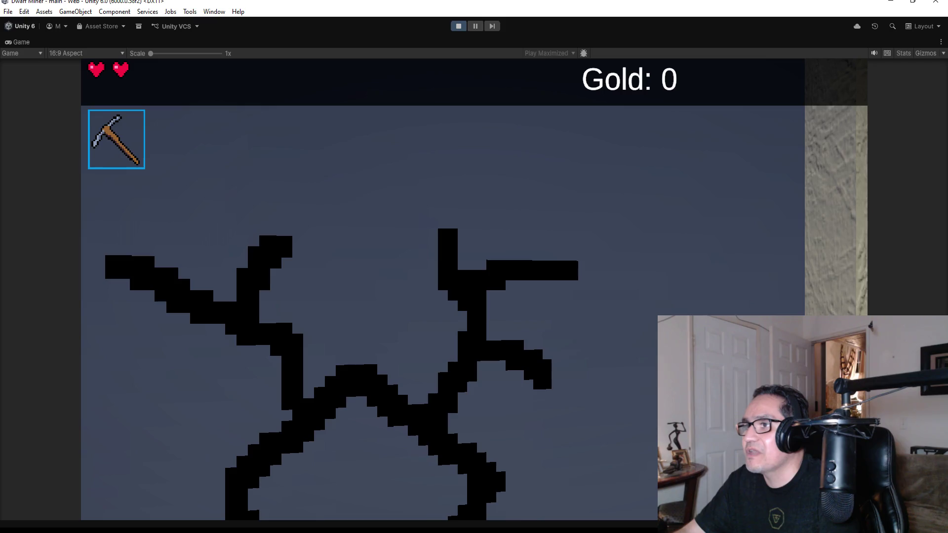
click(474, 290)
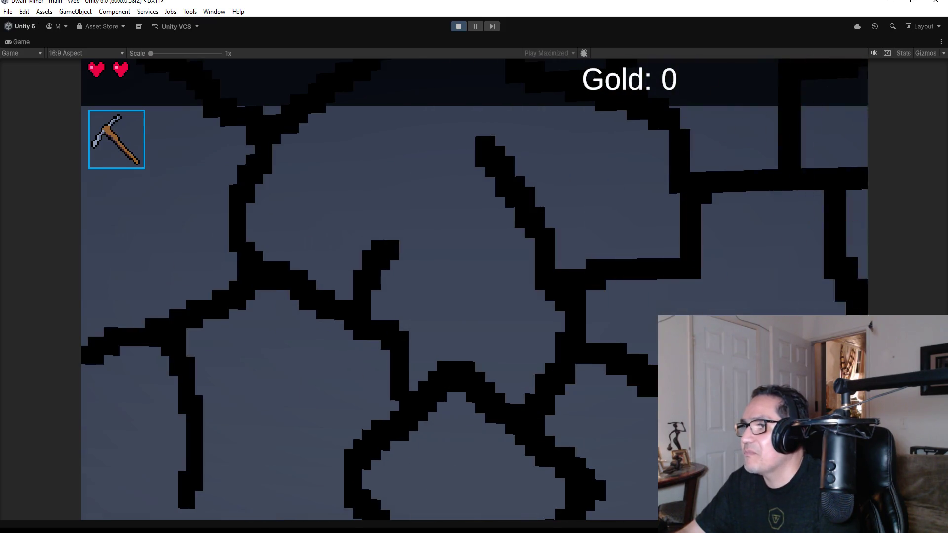
click(474, 290)
click(474, 290)
Walk to the well, mine the red block and collect its gold nugget.
key(w)
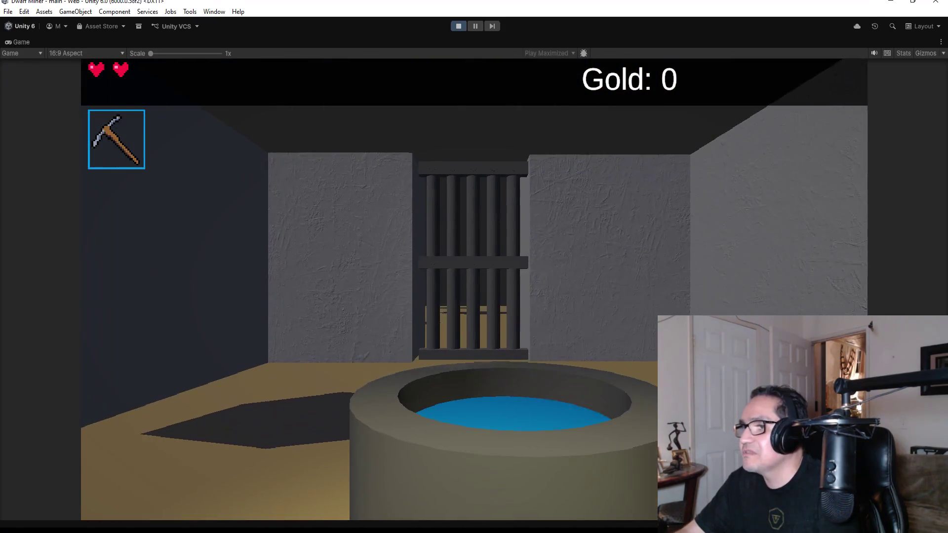
key(e)
key(e)
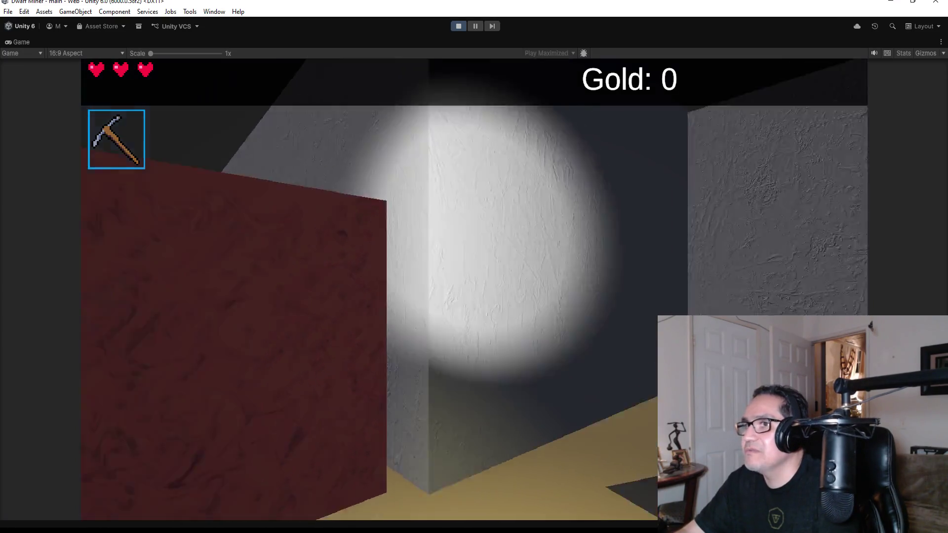
key(w)
click(474, 290)
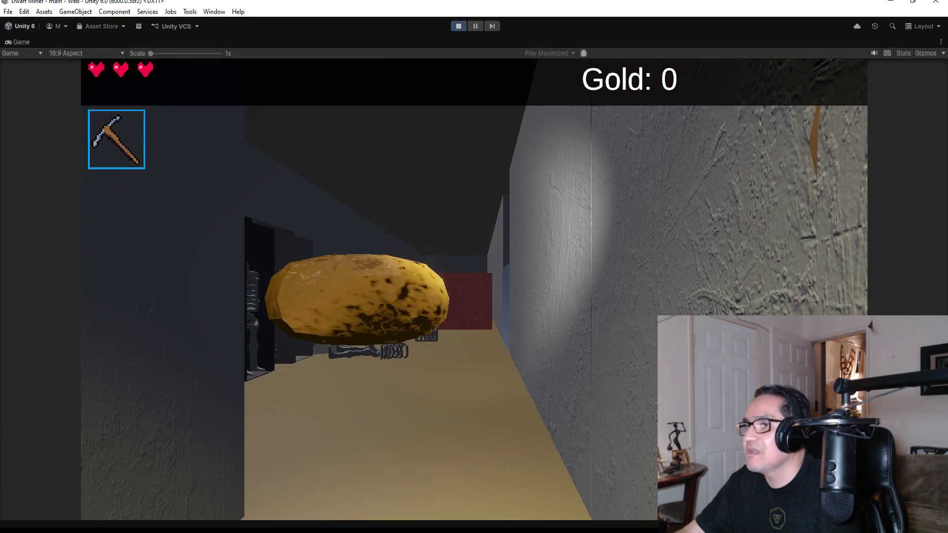
key(e)
key(w)
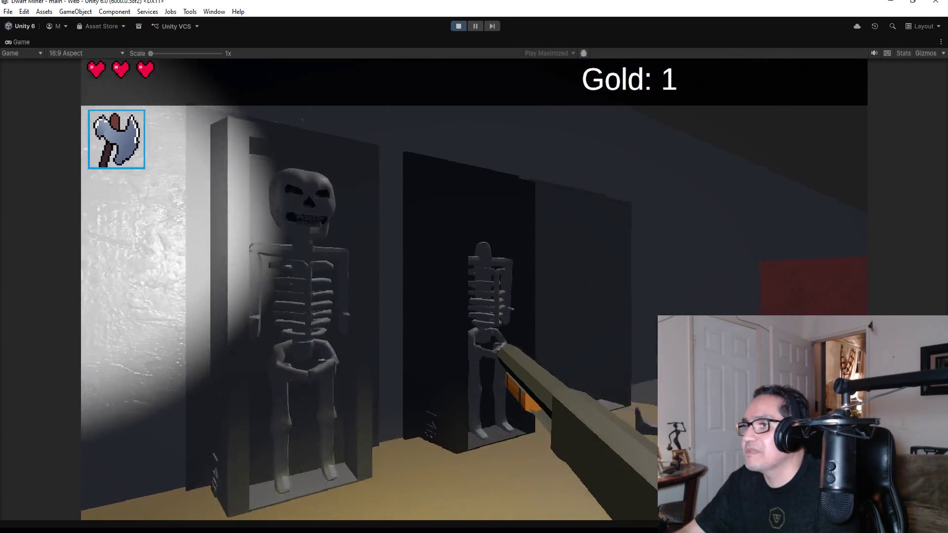
Back away from the charging skeleton and shoot it repeatedly.
key(w)
key(s)
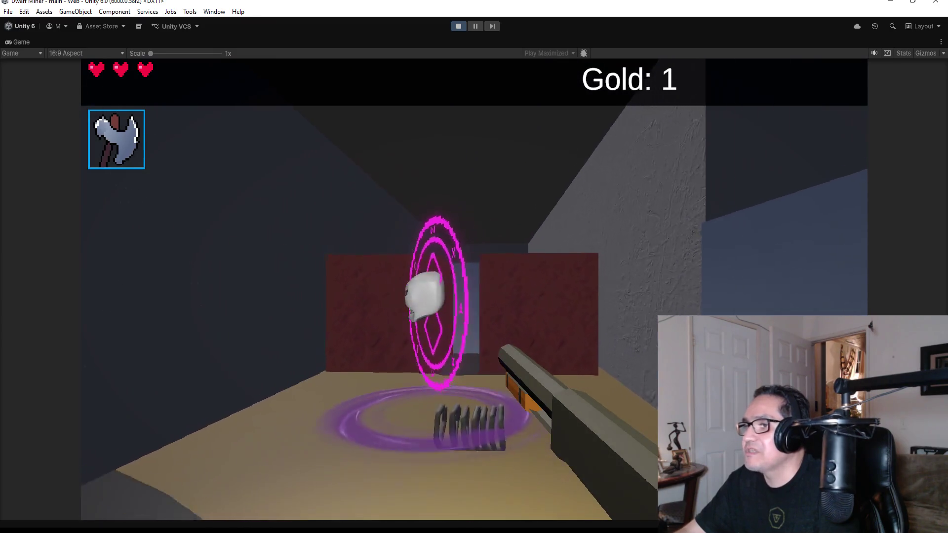
click(473, 289)
click(474, 289)
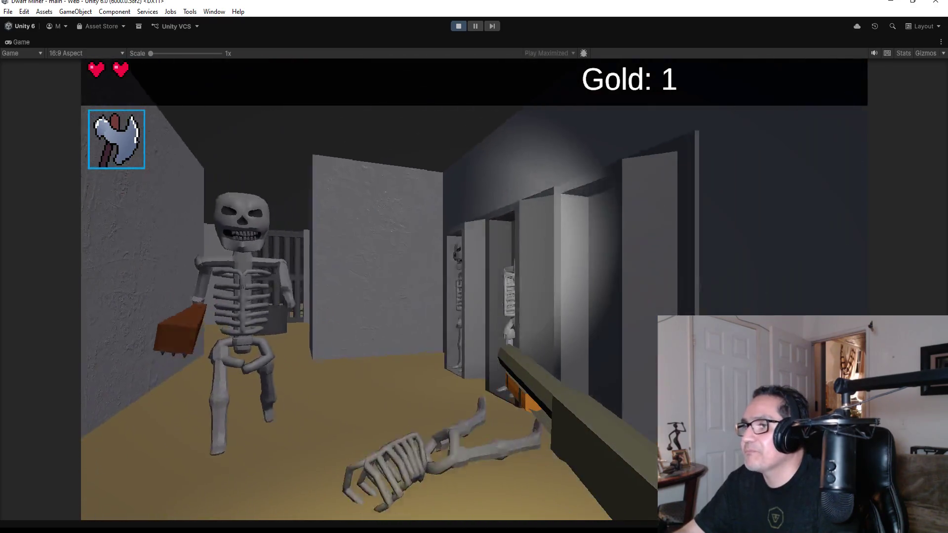
click(474, 290)
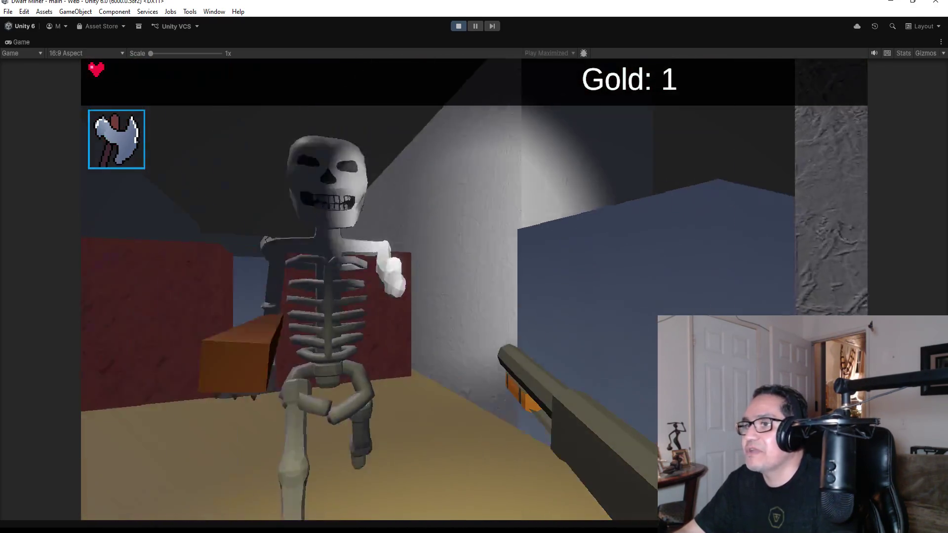
click(474, 290)
Mine open the swirly red wall, collect the gold and head to the blue-grey wall.
key(2)
key(w)
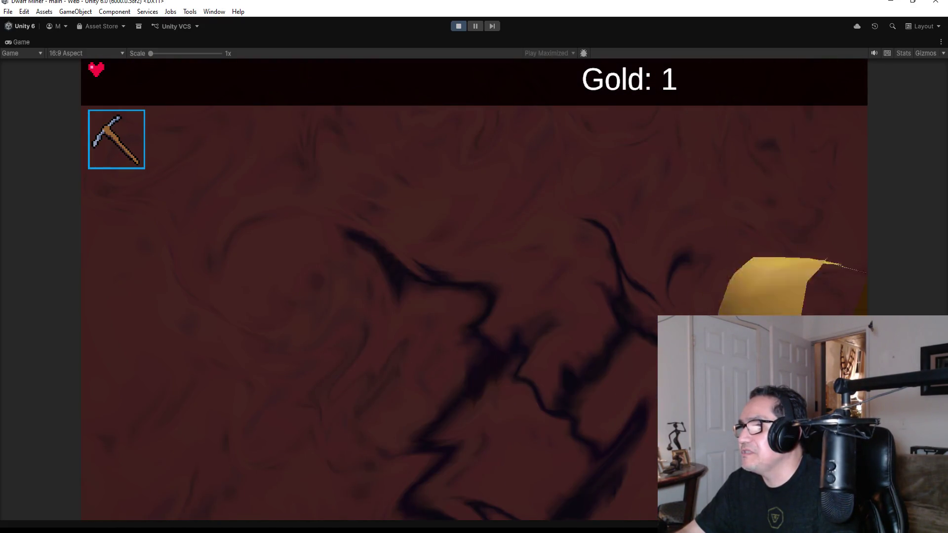
click(474, 289)
click(474, 290)
key(w)
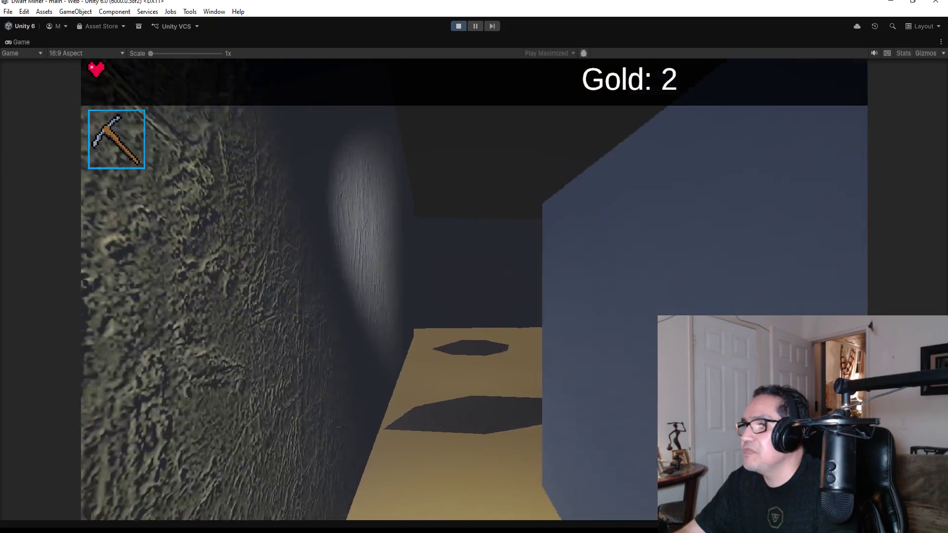
key(w)
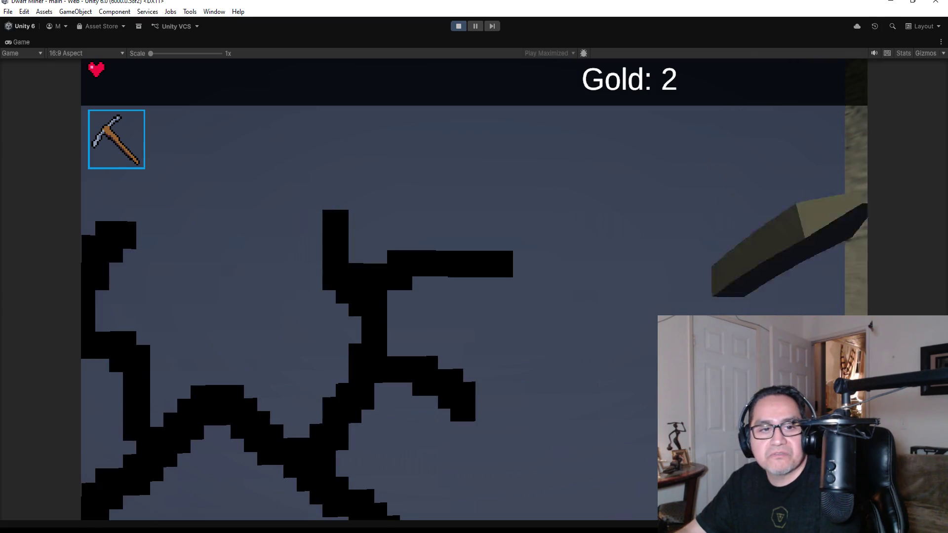
Break through the cracked blue-grey wall and open the chest for its gold.
click(474, 289)
click(474, 290)
click(474, 290)
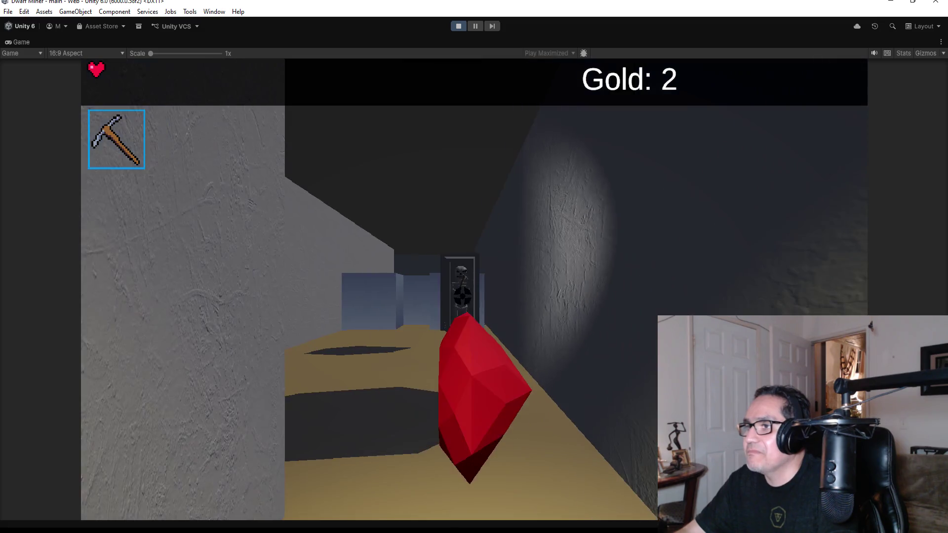
key(2)
key(f)
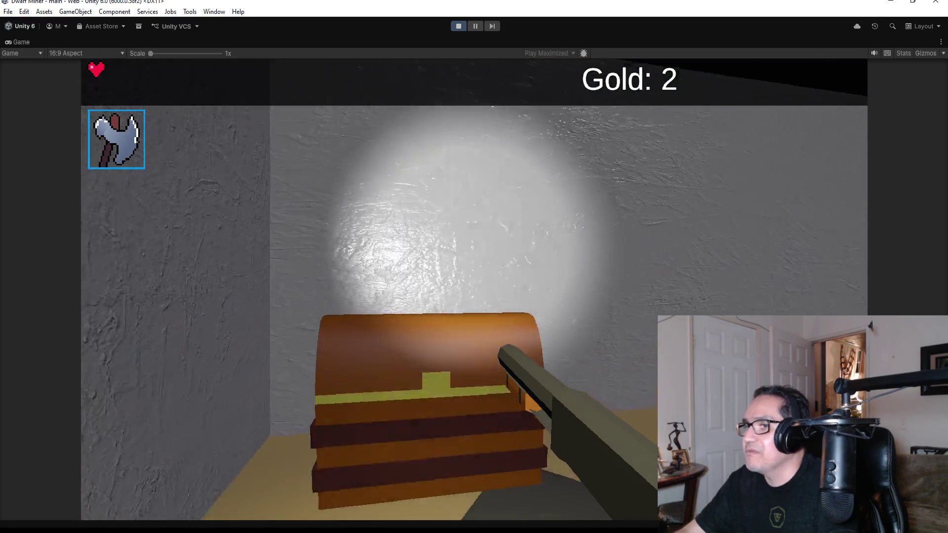
key(e)
key(e)
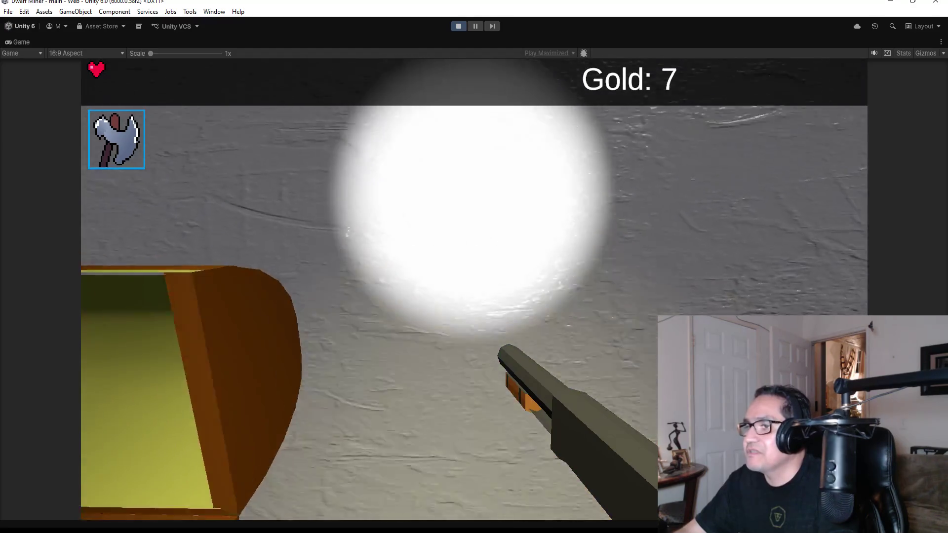
Shoot down the skeleton leaving its coffin, then pause the game with Esc.
key(w)
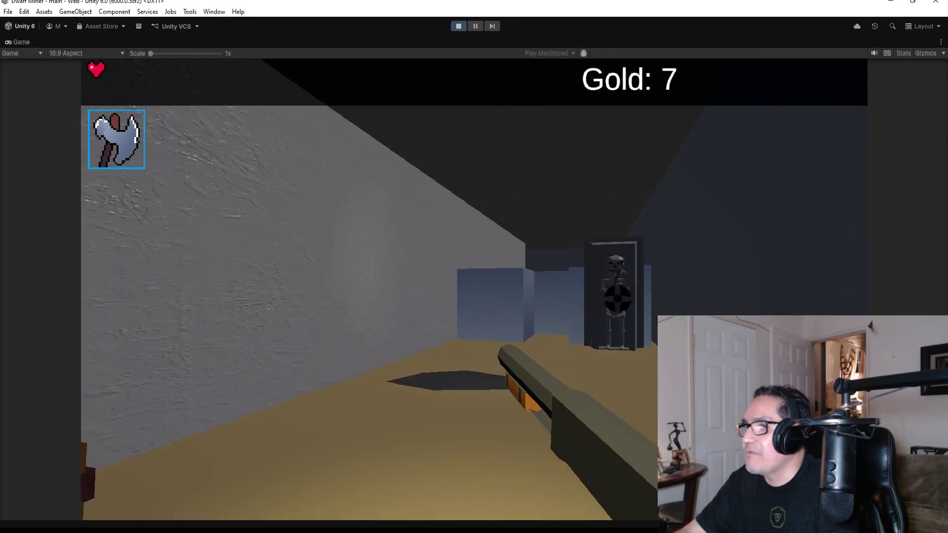
click(474, 289)
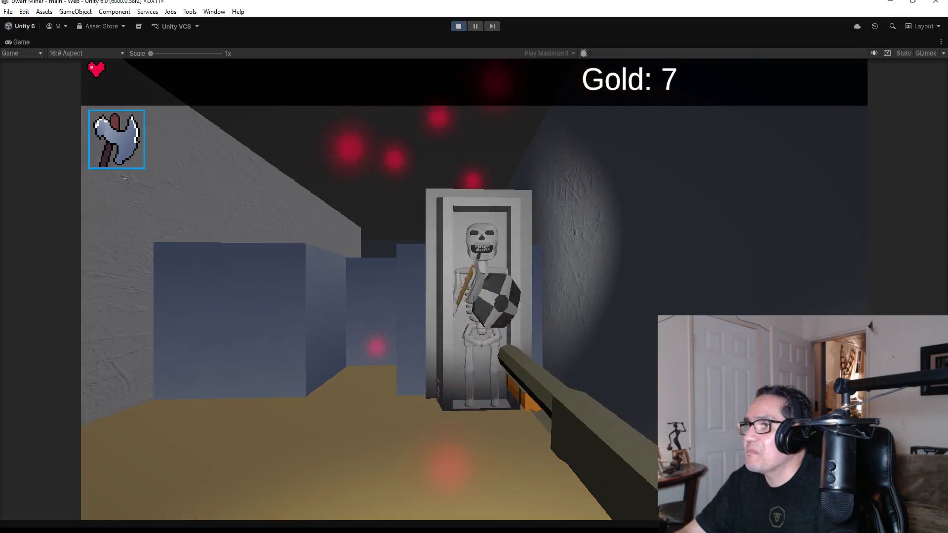
click(474, 290)
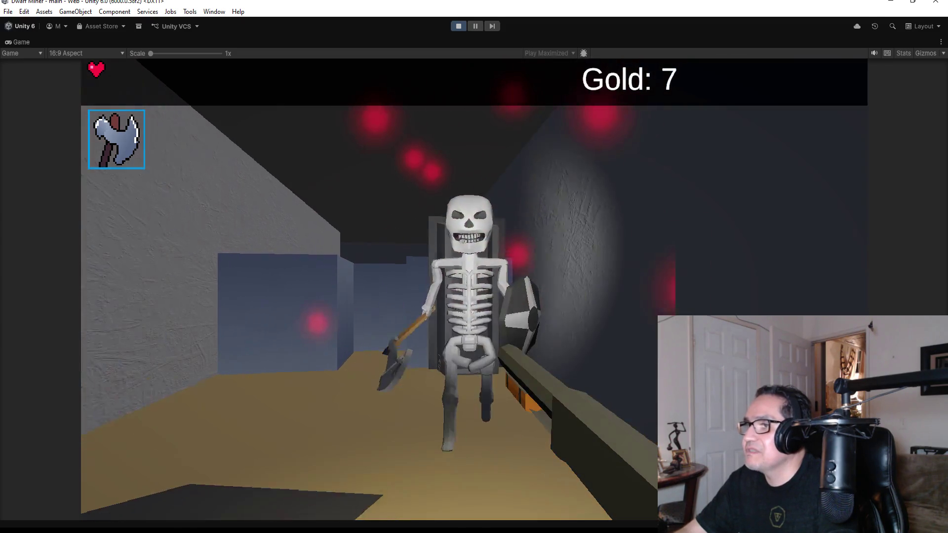
click(473, 290)
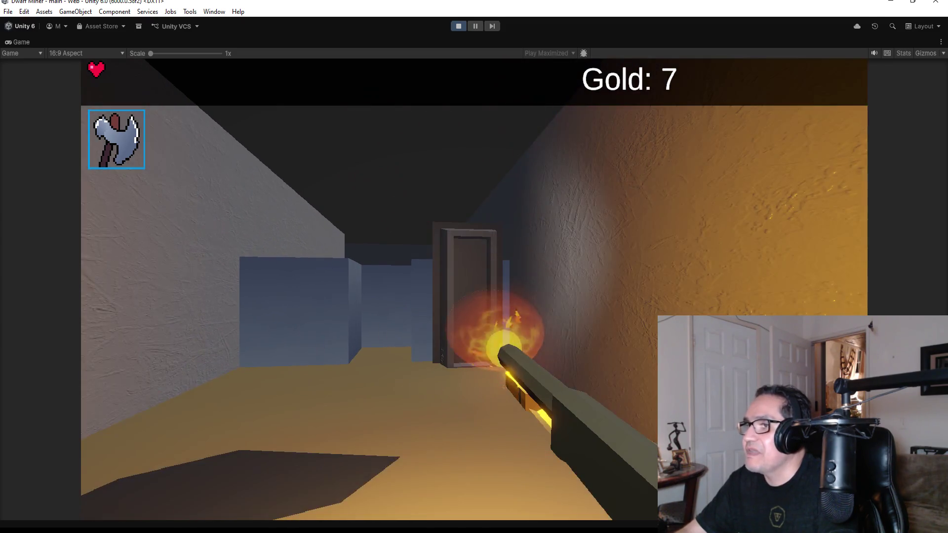
key(Escape)
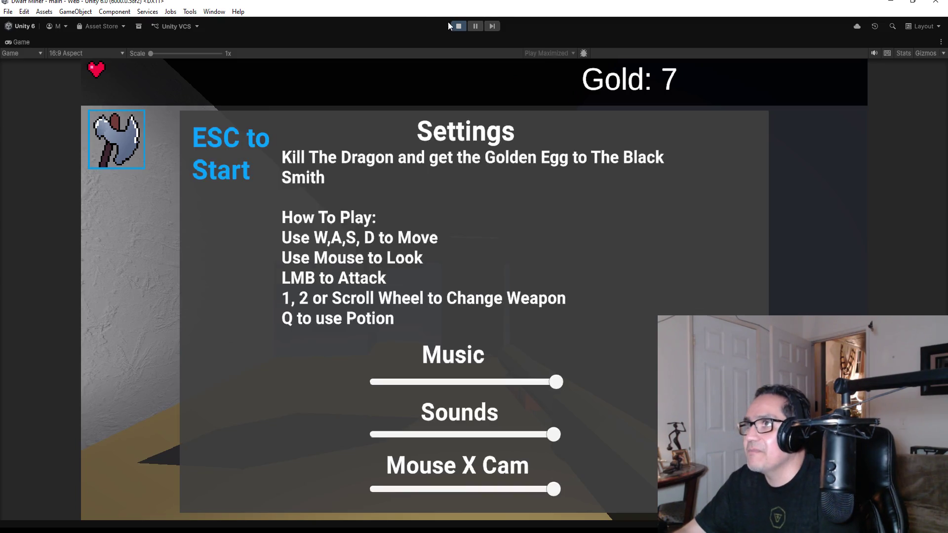
Stop play mode and save the dungeon scene with File > Save.
click(455, 27)
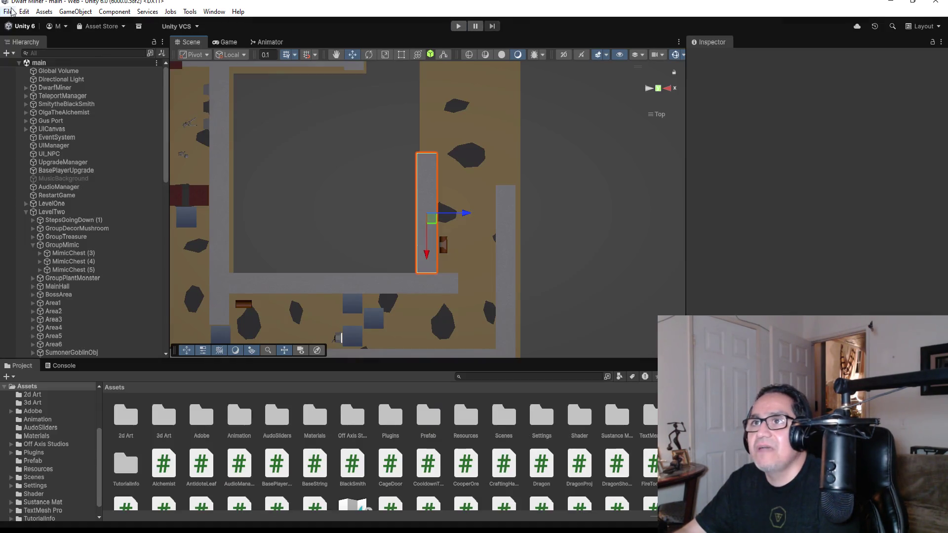
click(8, 12)
mouse_move(24, 12)
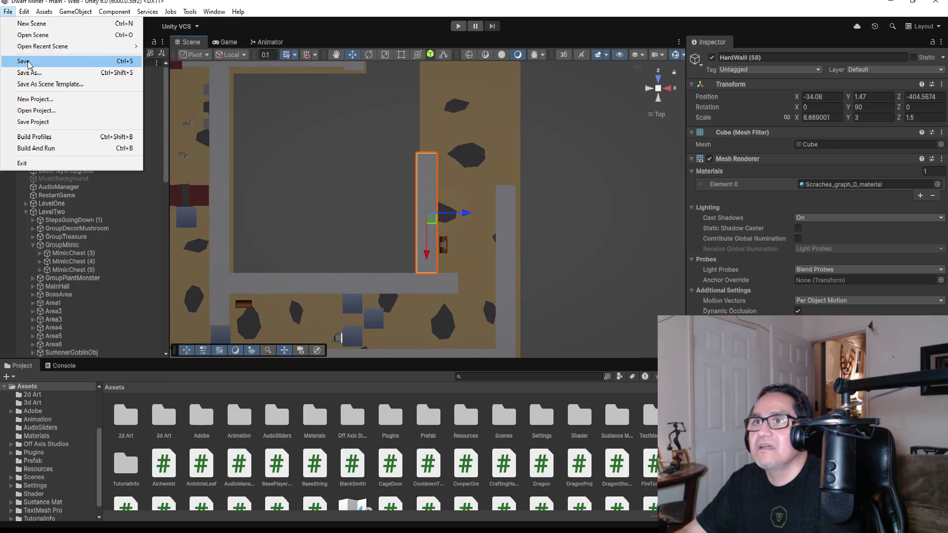
click(28, 62)
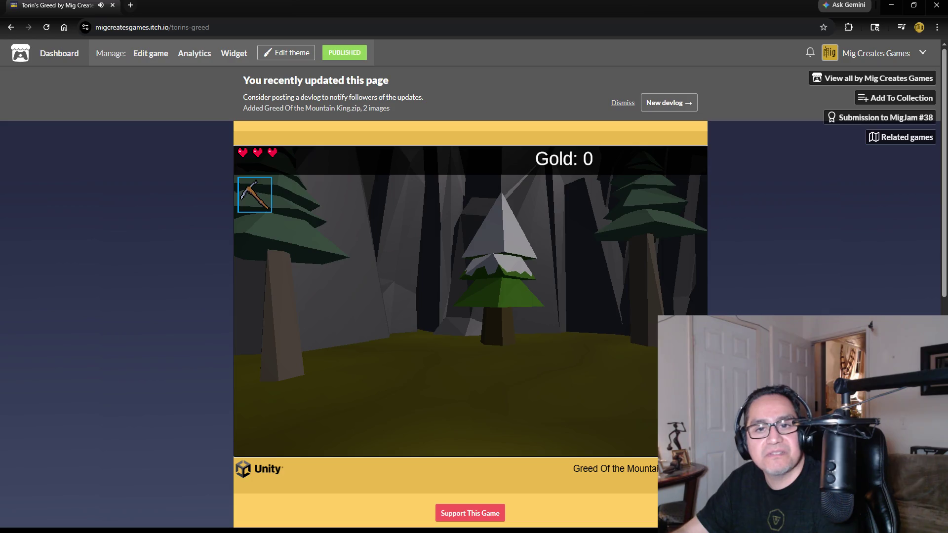
Check the in-game settings, then turn from the starting forest toward the cave entrance.
key(Escape)
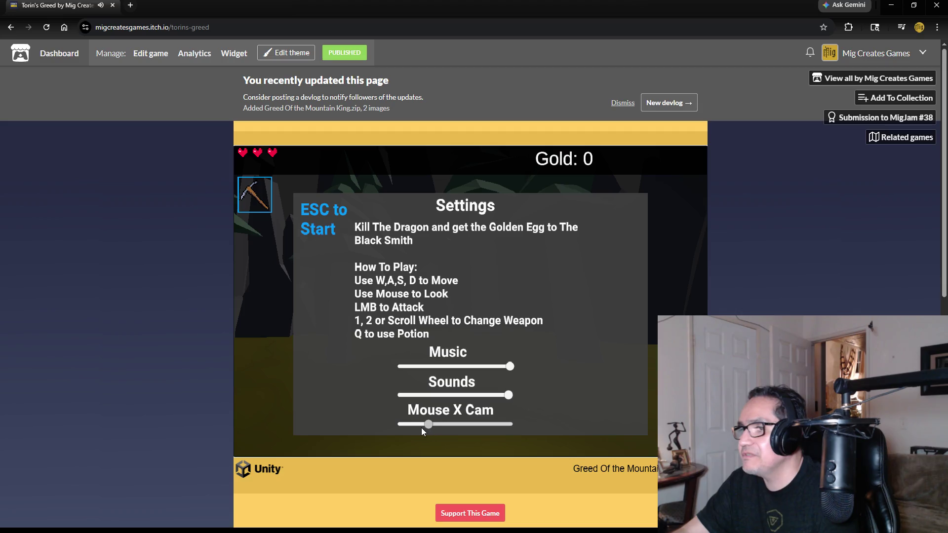
key(Escape)
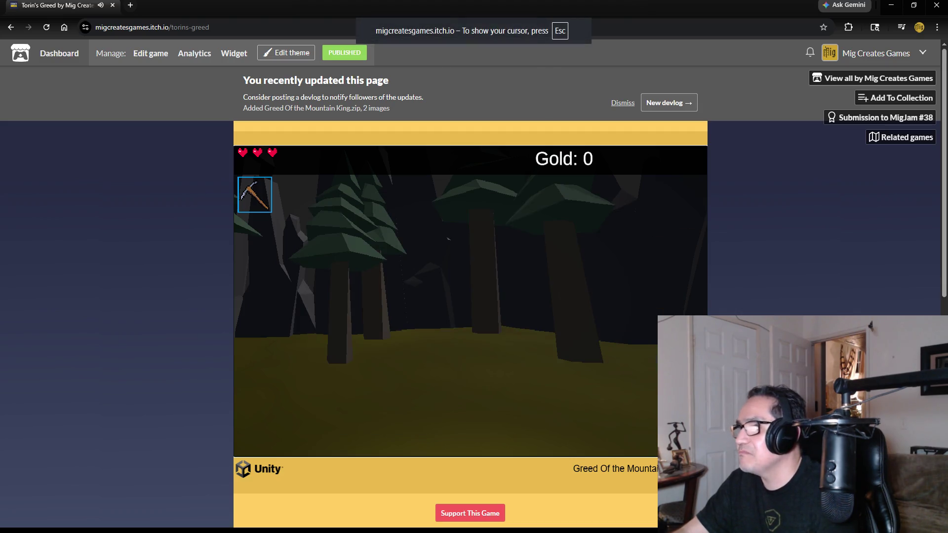
key(a)
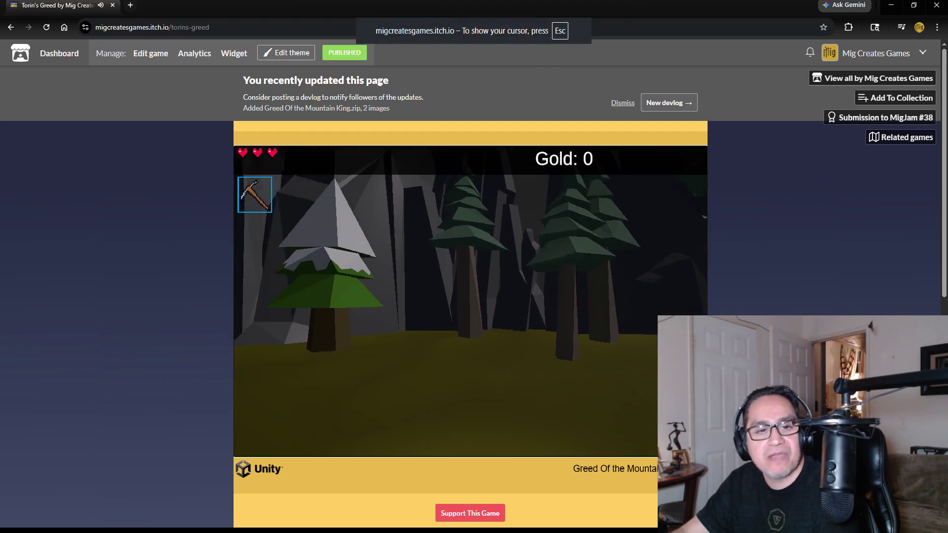
key(a)
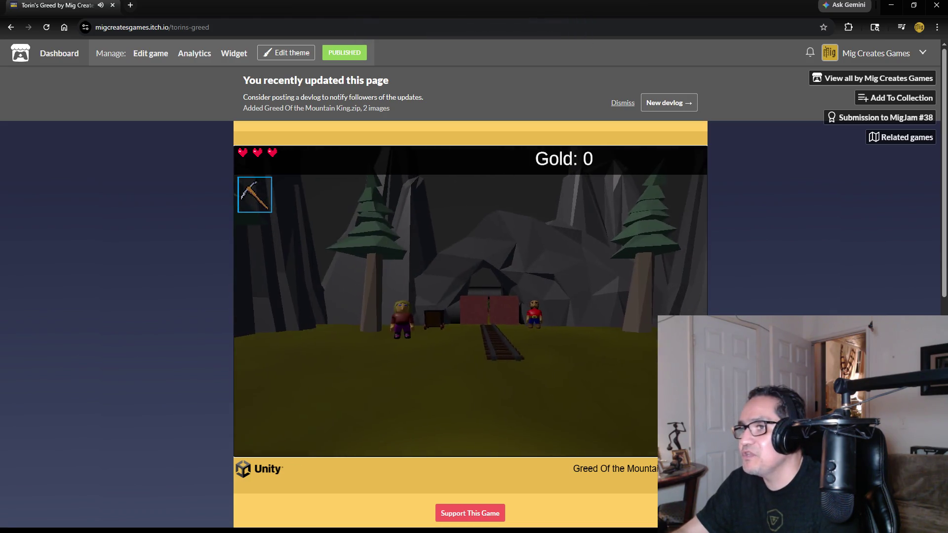
Lower the Mouse X Cam sensitivity to minimum and confirm it in Settings.
key(Escape)
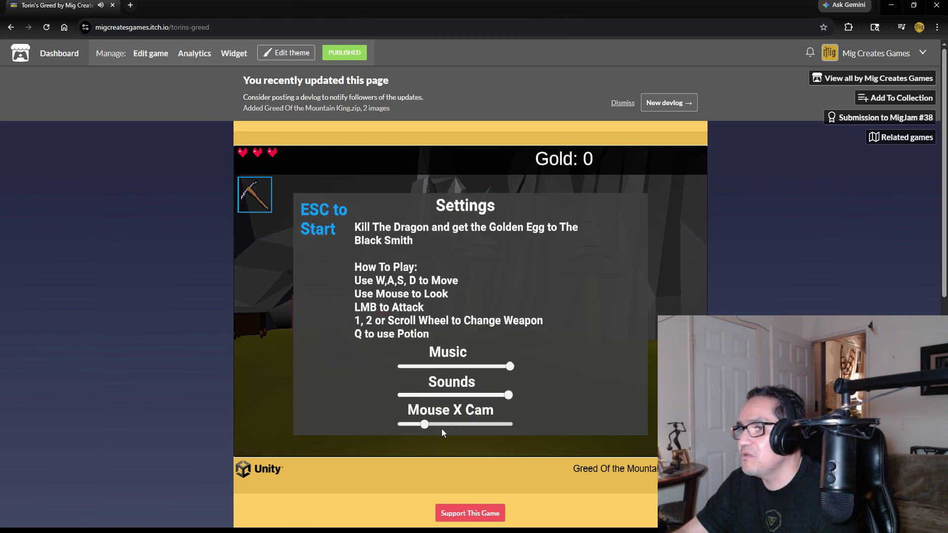
drag(422, 426, 396, 427)
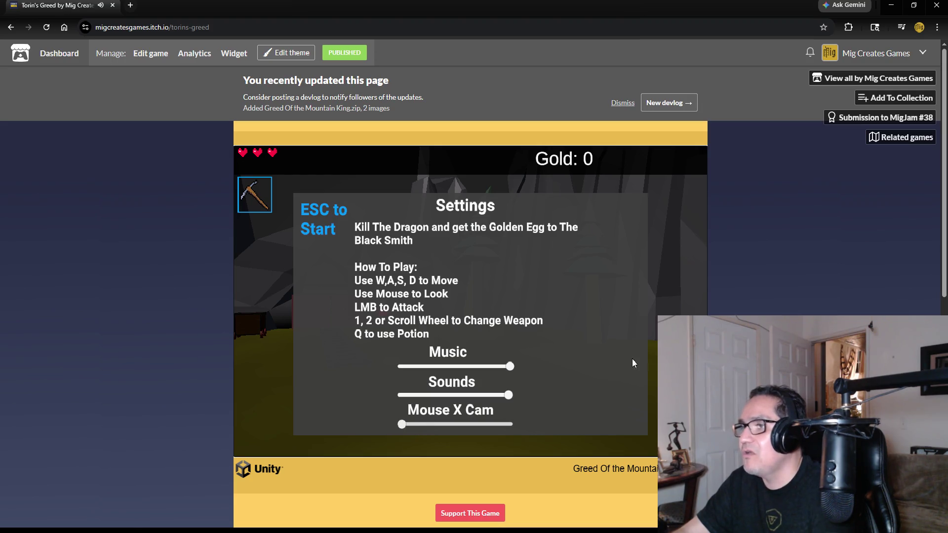
click(682, 314)
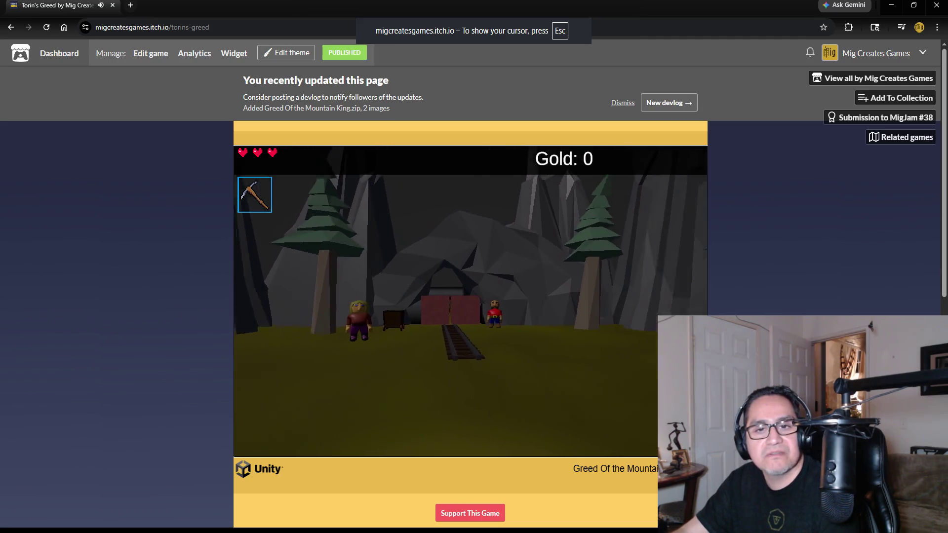
key(Escape)
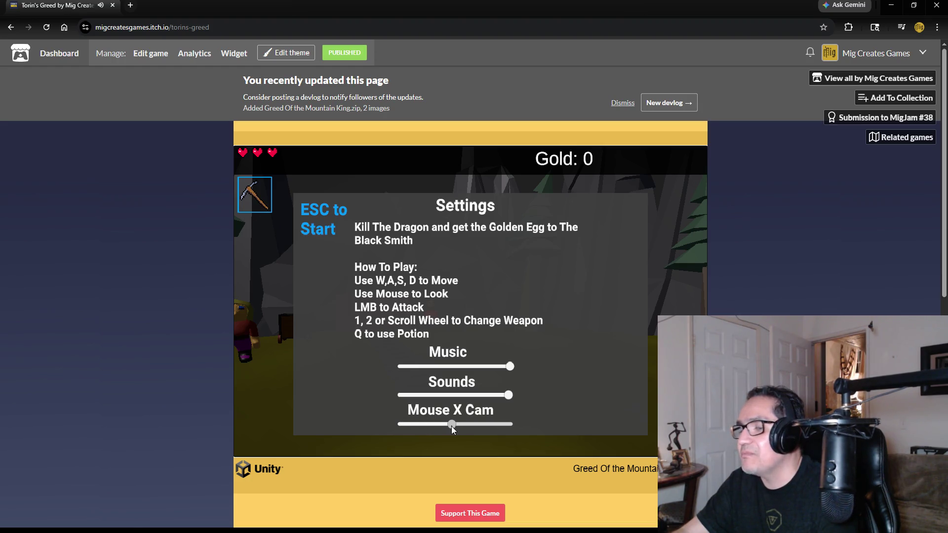
key(Escape)
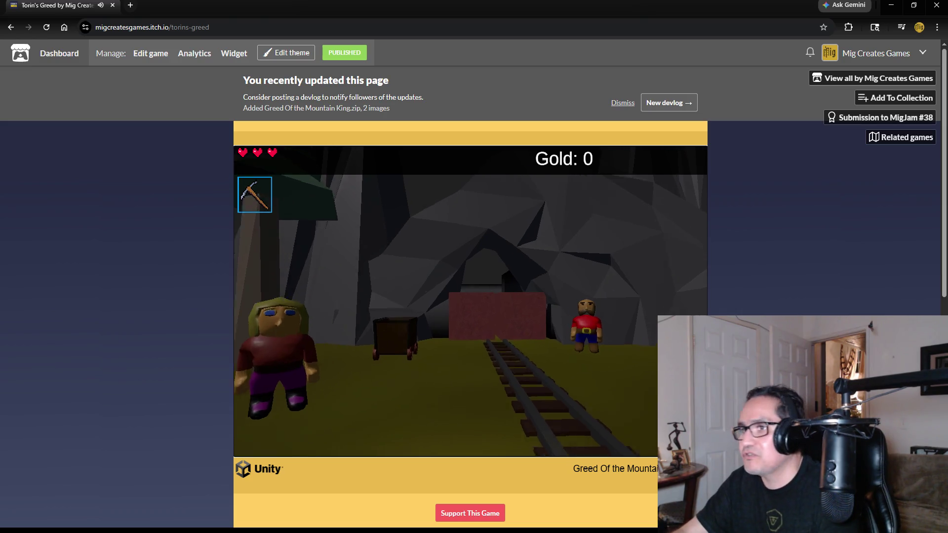
Visit Olga's potion shop, then walk through the red mine gates holding the axe.
key(w)
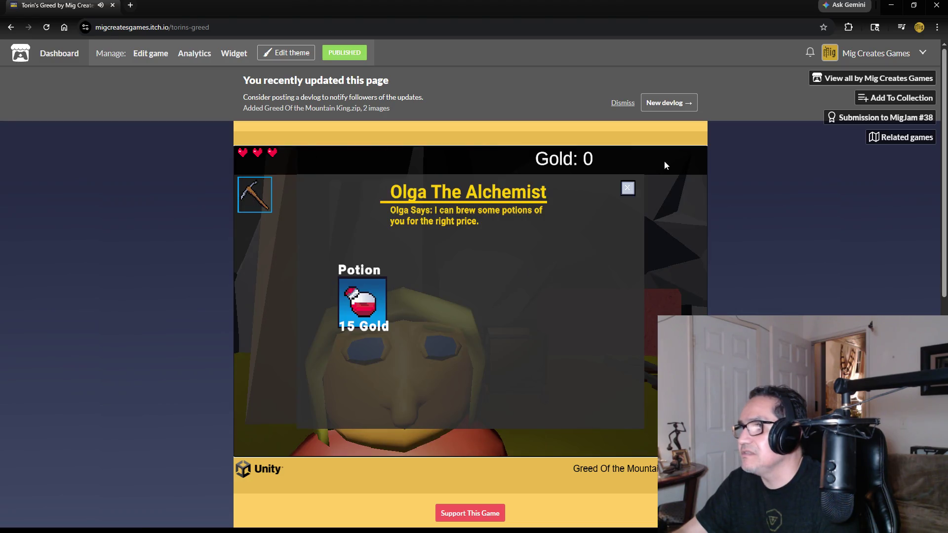
click(628, 189)
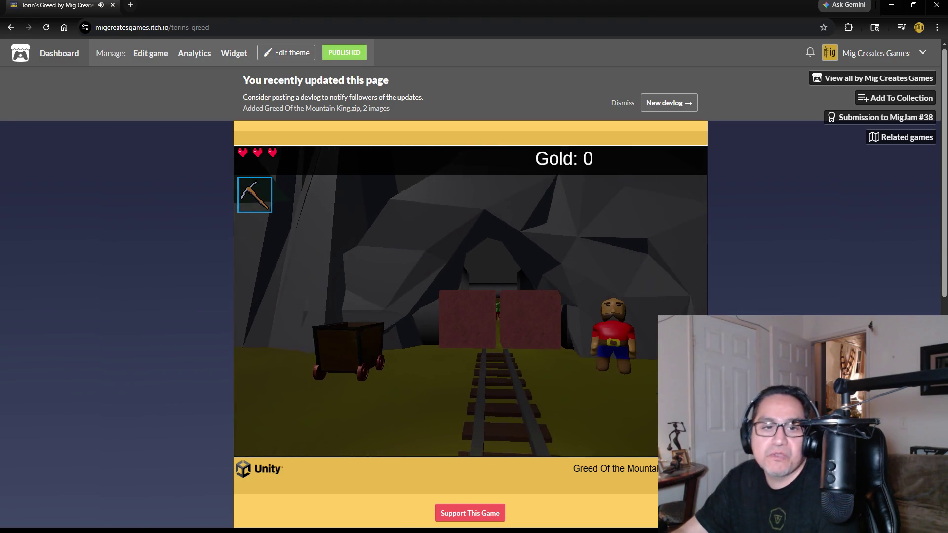
key(w)
key(2)
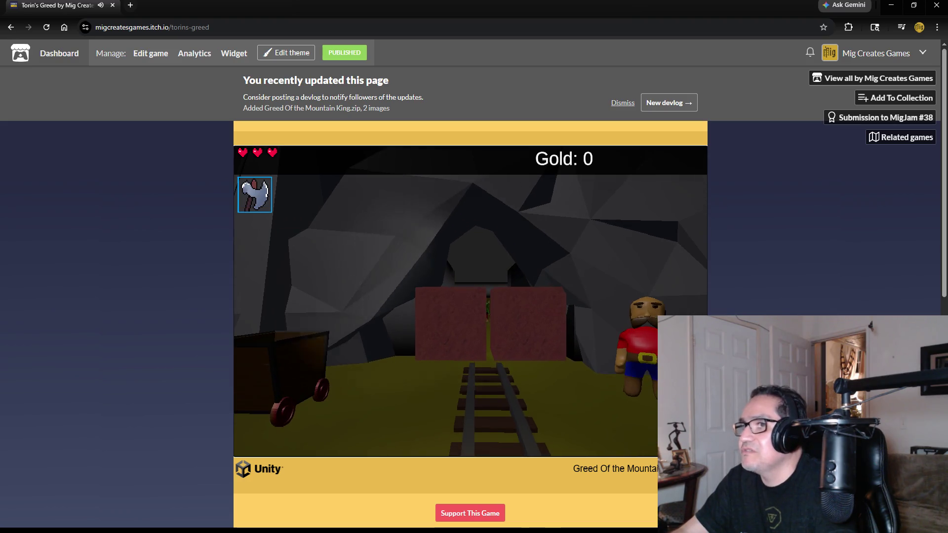
key(w)
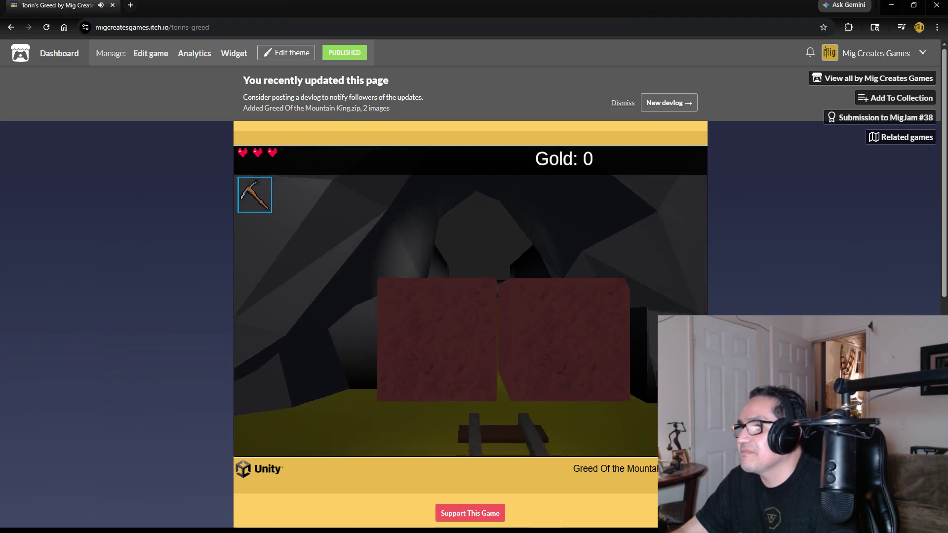
key(w)
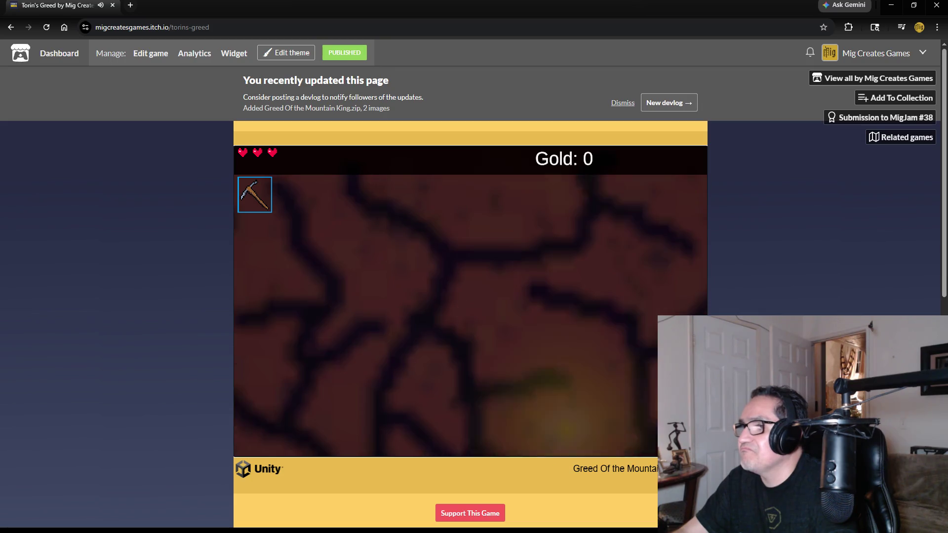
Collect the gold nugget, defeat the goblin, and release the pointer with Esc.
key(w)
key(2)
click(470, 301)
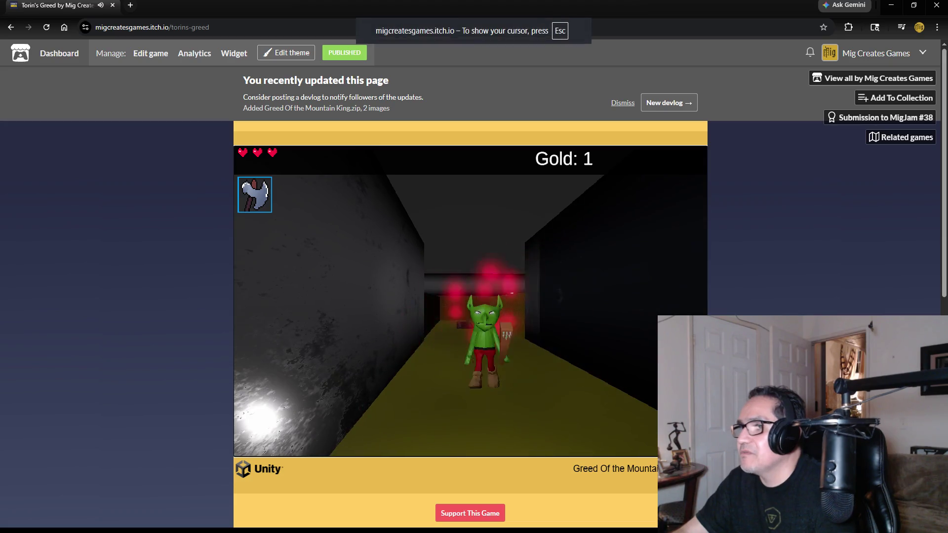
key(Escape)
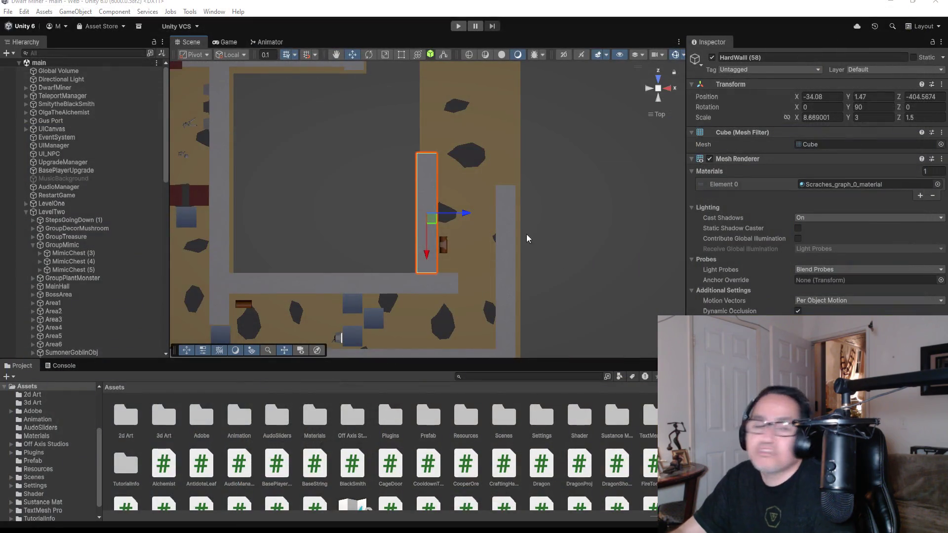
Save the dungeon scene with File > Save.
click(24, 11)
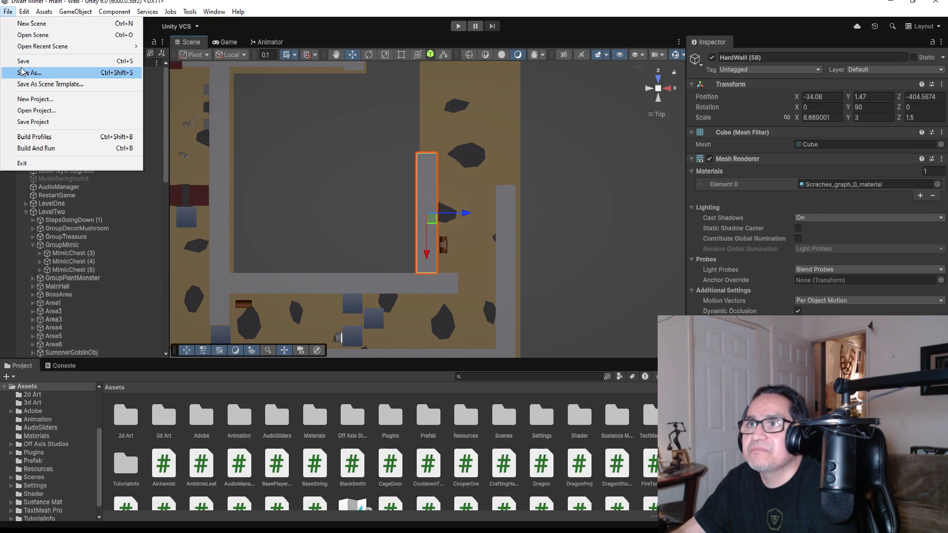
click(30, 62)
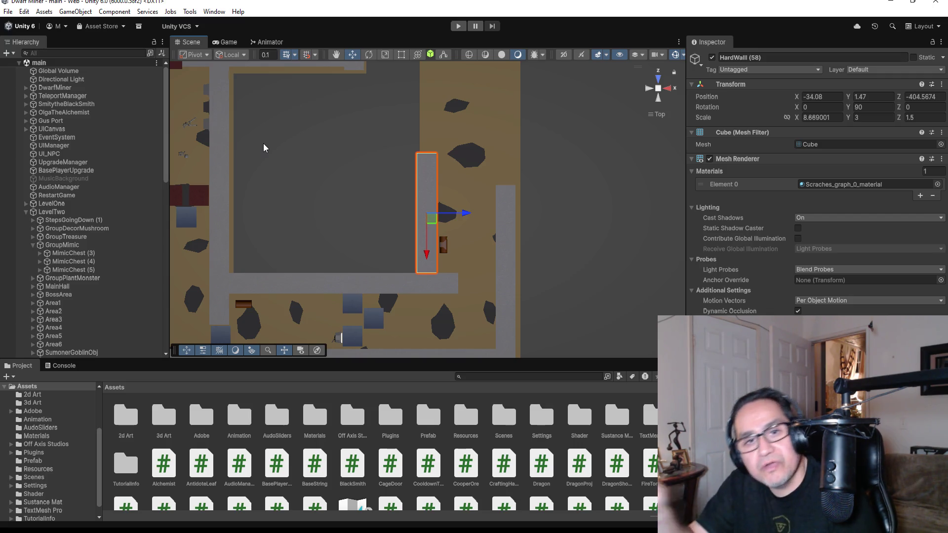
Save the scene, then collapse LevelTwo and LevelThree in the Hierarchy.
click(9, 12)
click(19, 62)
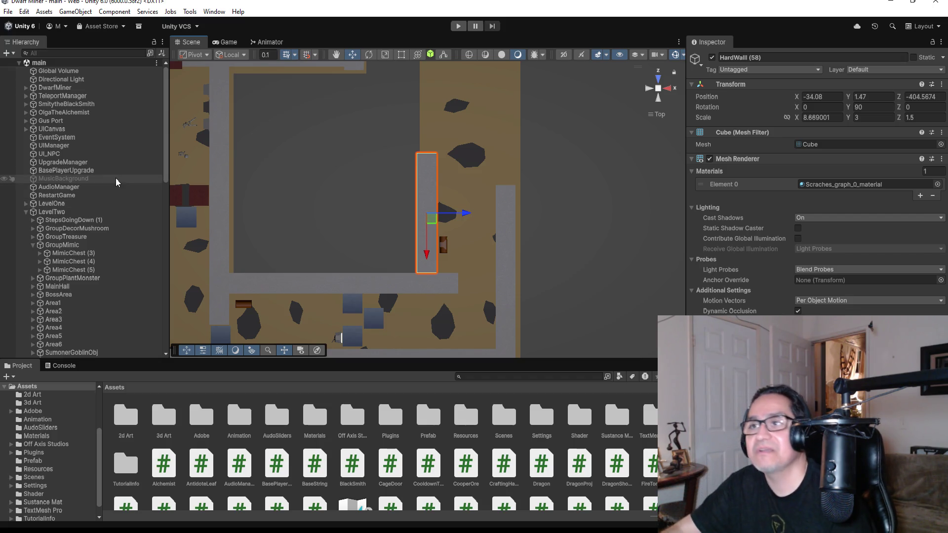
click(26, 210)
click(26, 221)
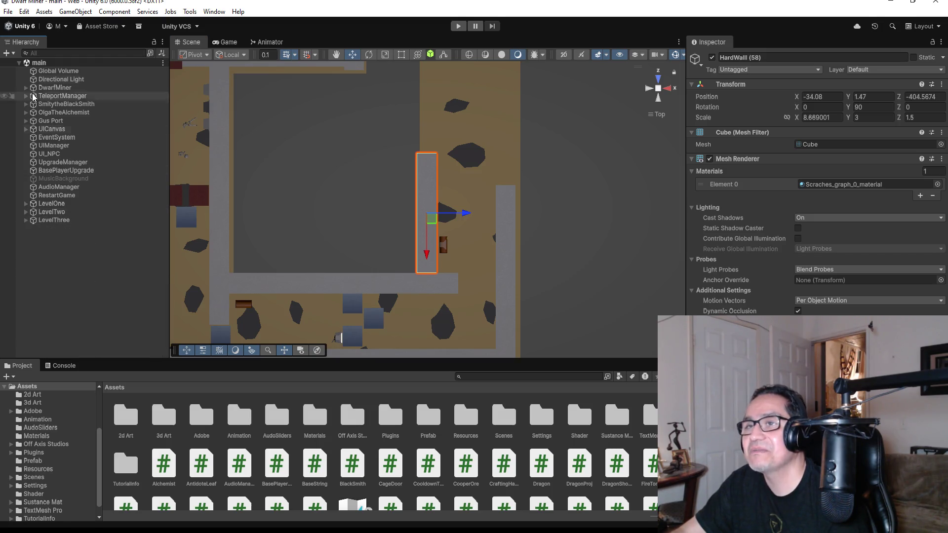
Save the main scene three more times with File > Save.
click(7, 11)
click(30, 60)
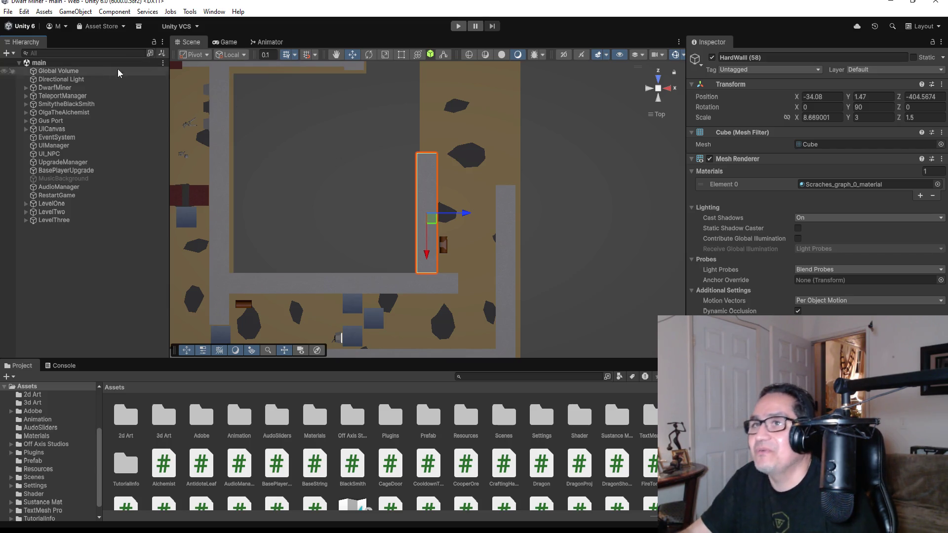
click(8, 12)
click(25, 61)
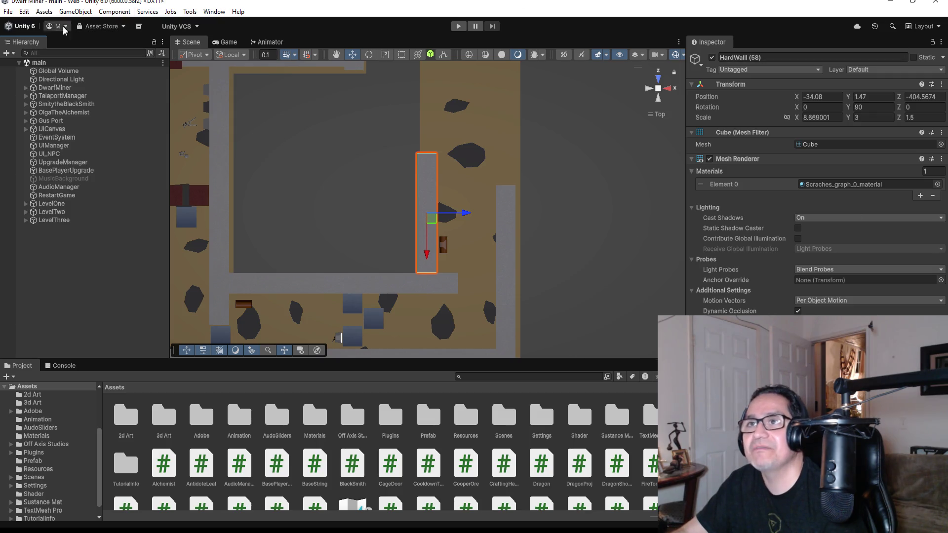
click(8, 12)
click(23, 58)
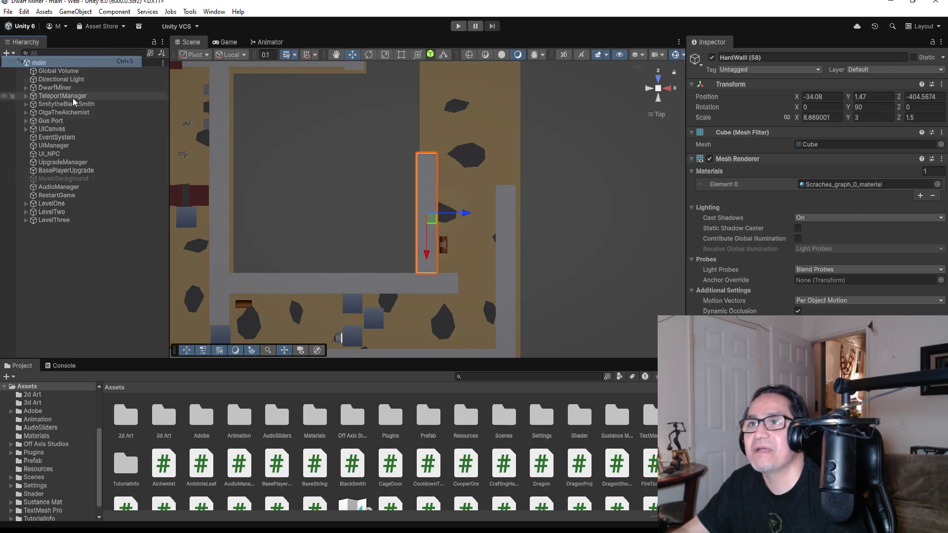